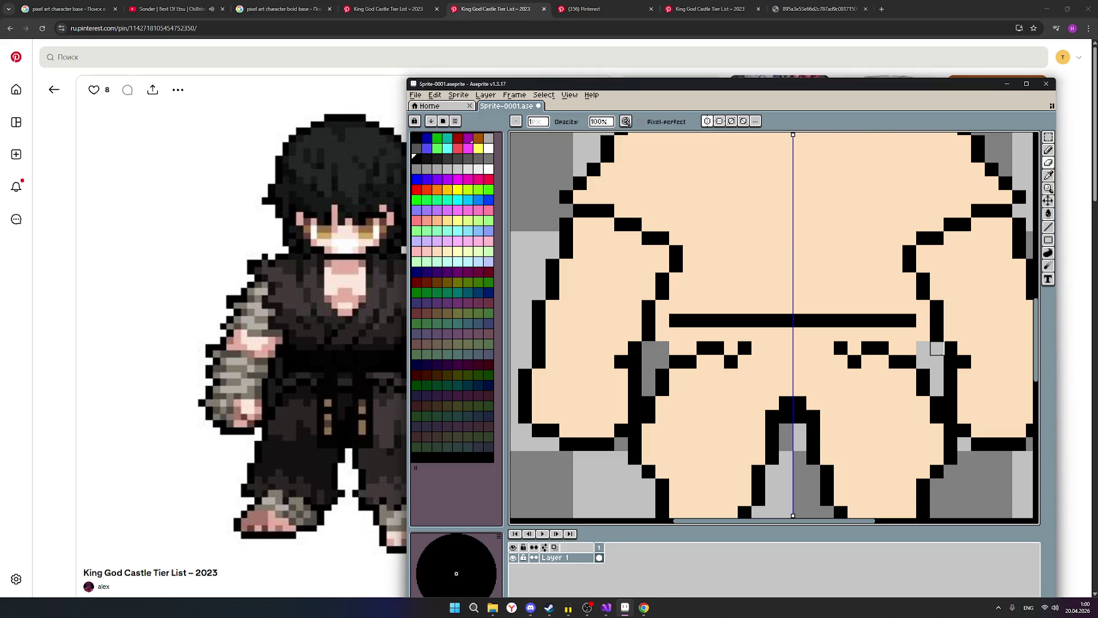
# Step: Add a mirrored grey shading pixel beside the waist line
pyautogui.scroll(-2, 937, 348)
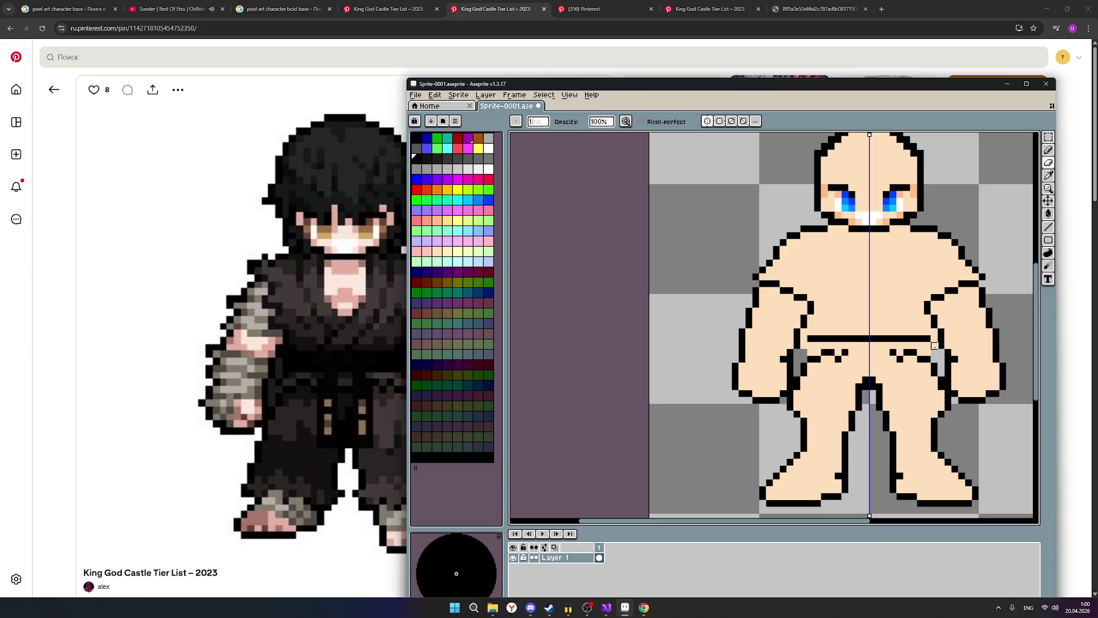
pyautogui.click(935, 345)
pyautogui.scroll(-1, 997, 362)
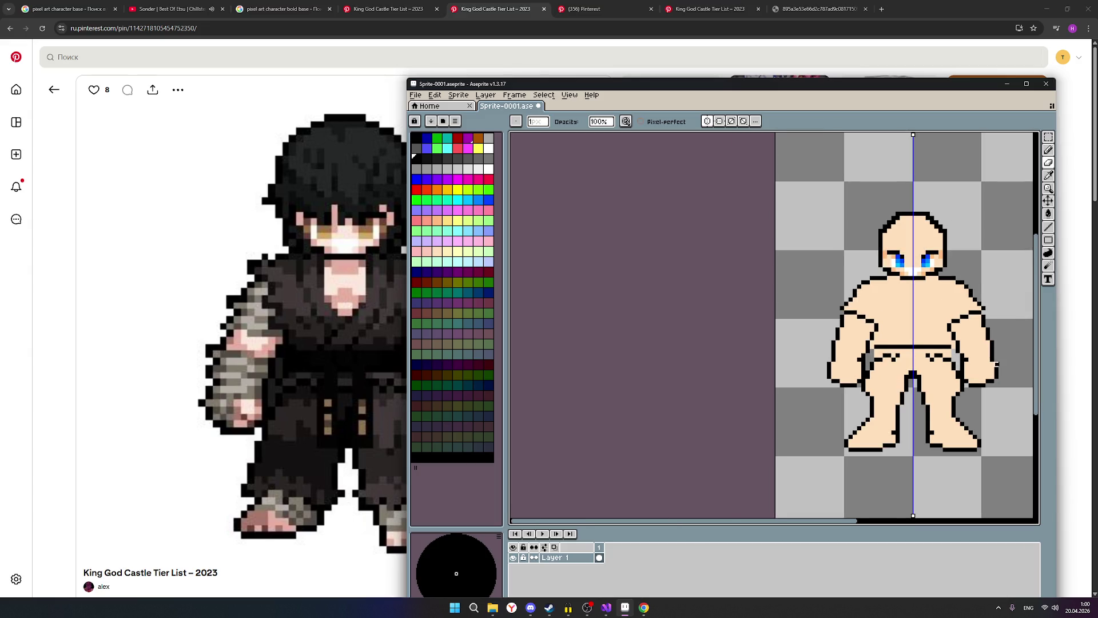
pyautogui.scroll(1, 996, 362)
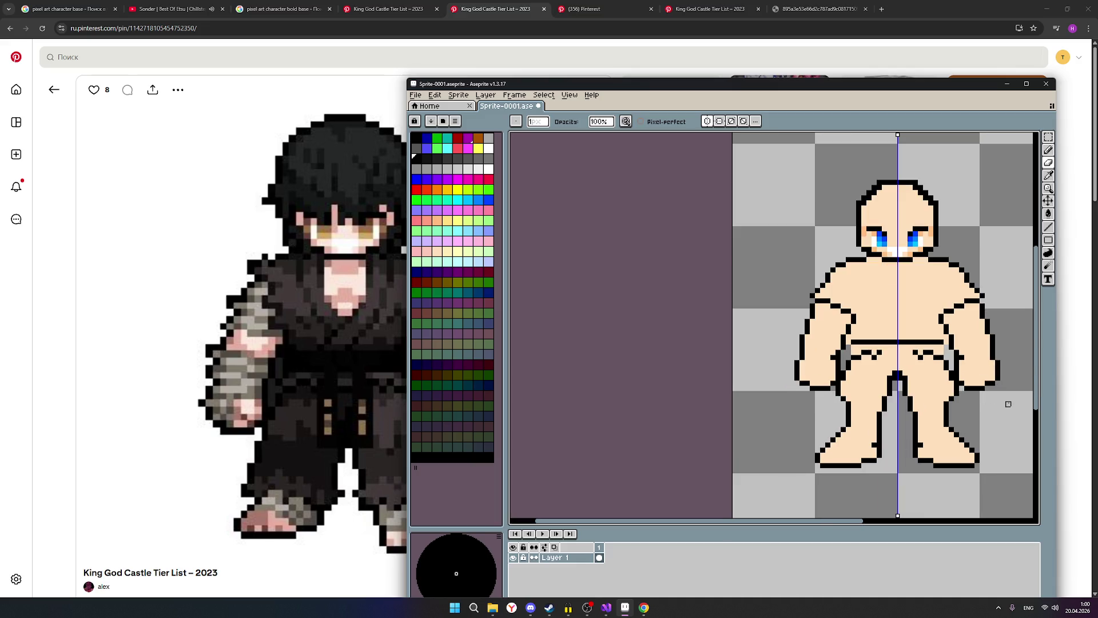
pyautogui.scroll(1, 1008, 403)
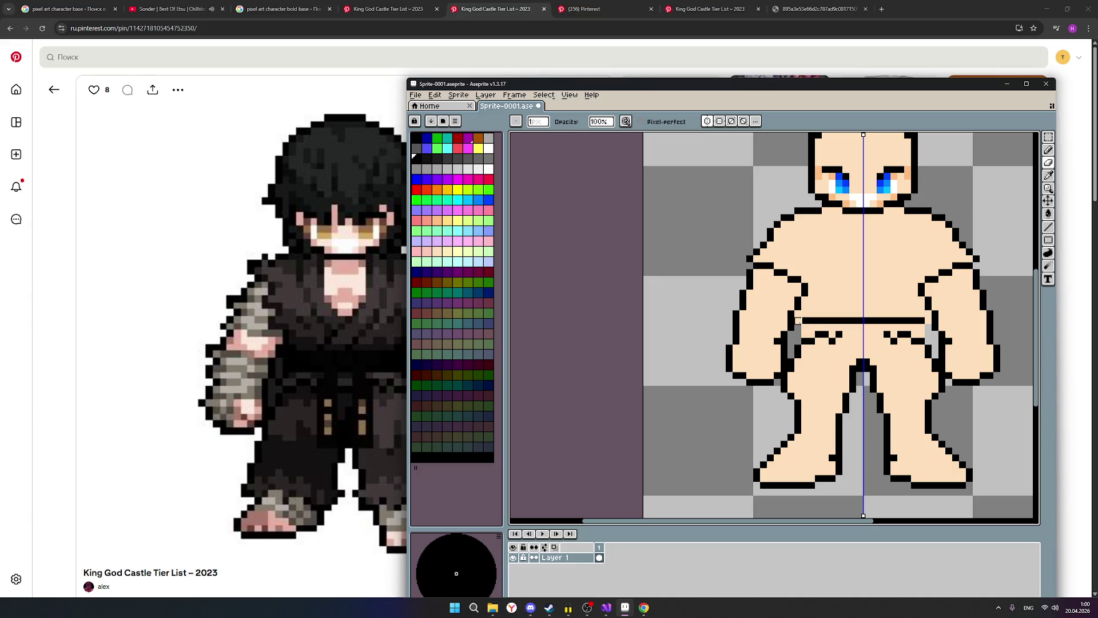
# Step: Shade both hips and the area just above them with mirrored grey pixels
pyautogui.click(798, 321)
pyautogui.click(798, 312)
pyautogui.click(805, 307)
pyautogui.click(804, 300)
pyautogui.scroll(-1, 972, 366)
pyautogui.scroll(1, 947, 343)
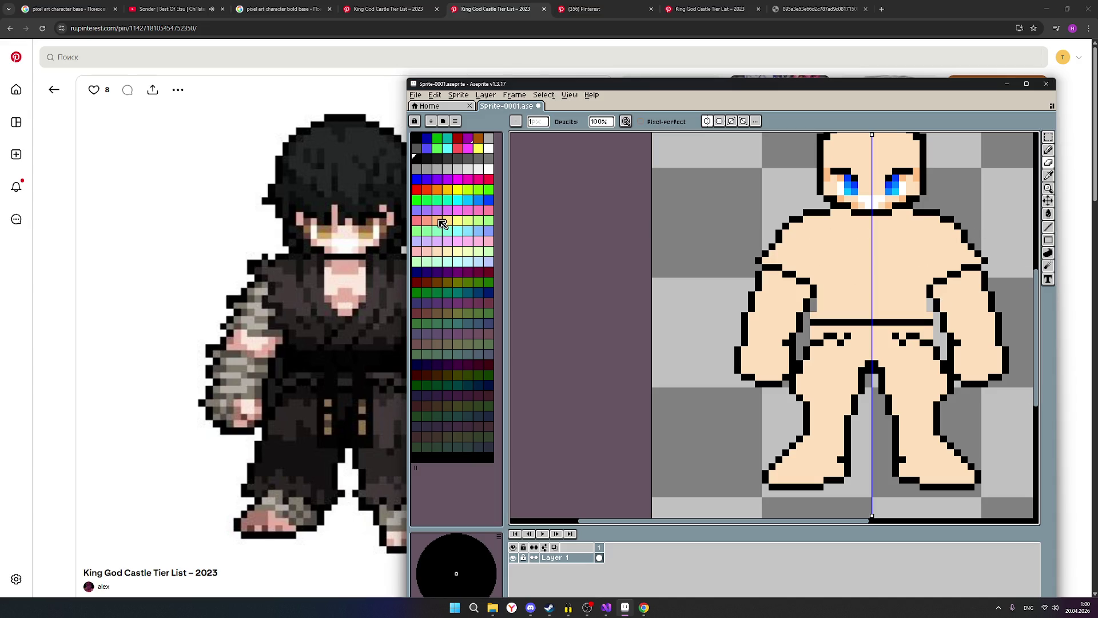
# Step: Select the light peach skin colour and the Eraser, then zoom around the sprite to inspect it
pyautogui.click(438, 252)
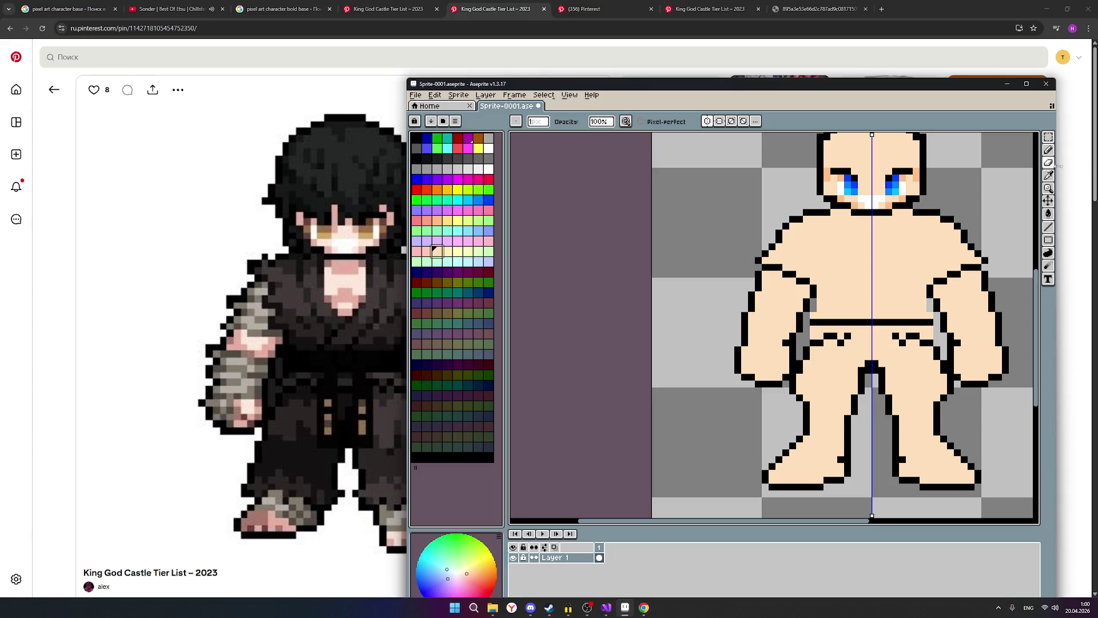
pyautogui.click(1049, 162)
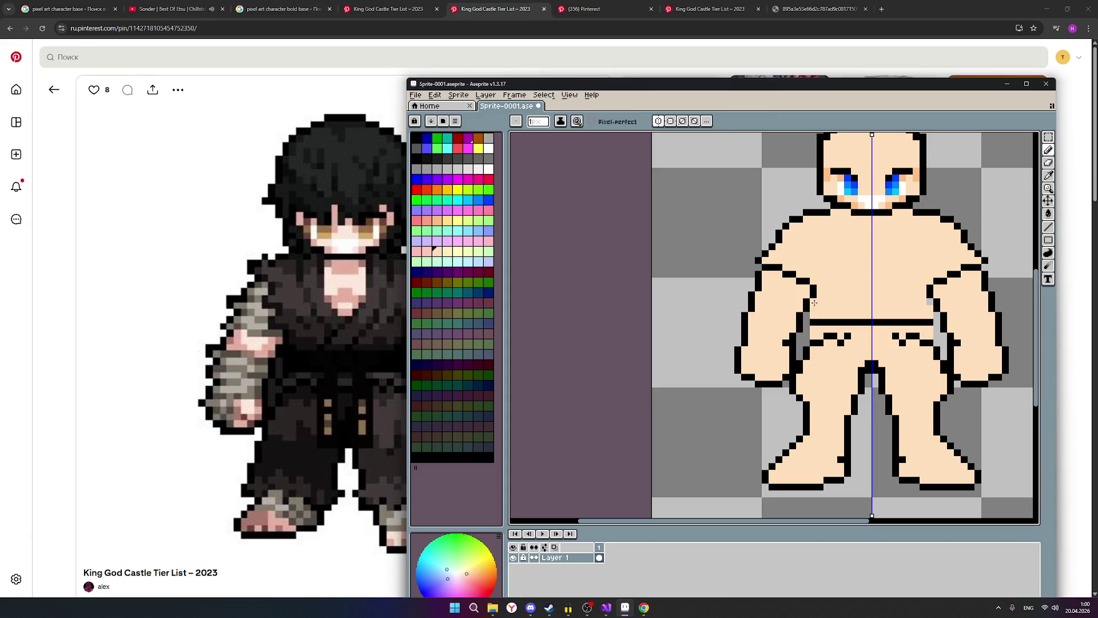
pyautogui.scroll(-1, 966, 299)
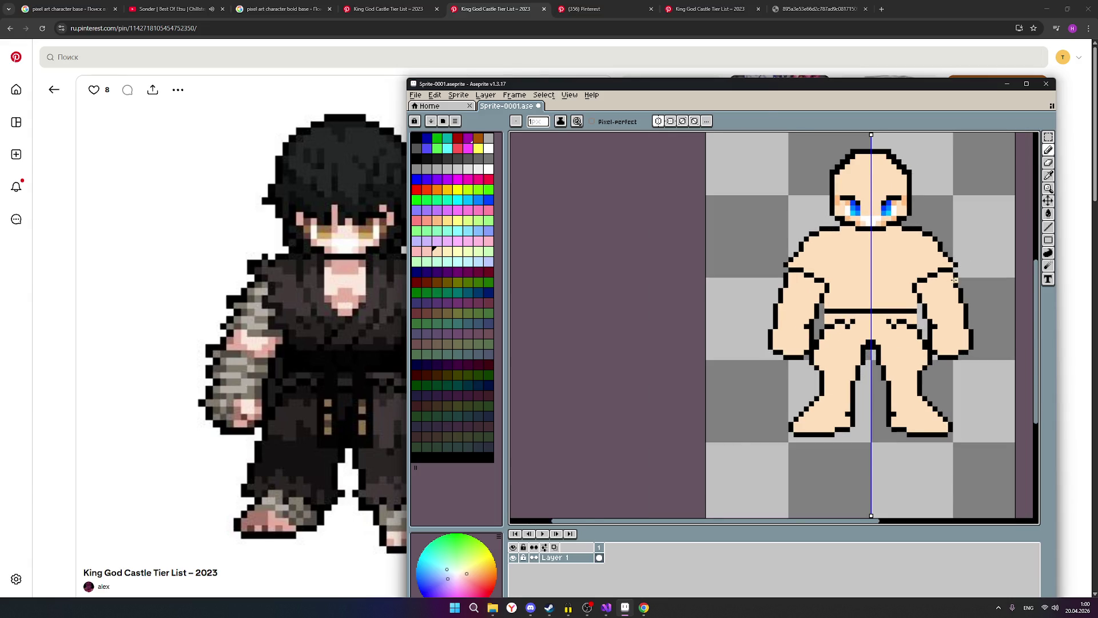
pyautogui.scroll(1, 954, 280)
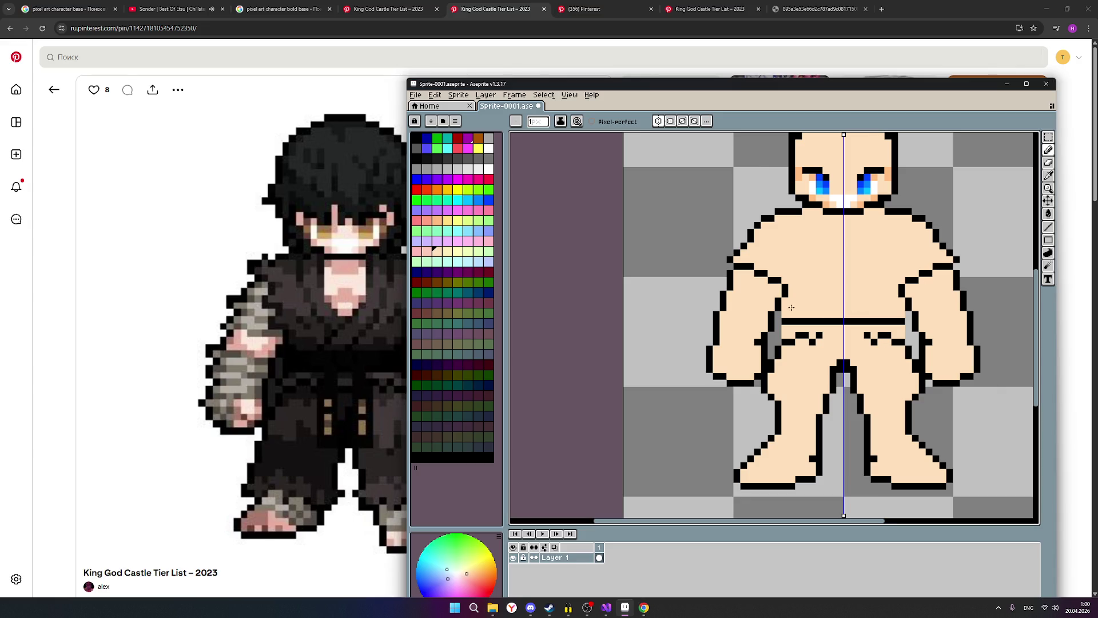
pyautogui.scroll(-2, 789, 307)
pyautogui.scroll(1, 899, 317)
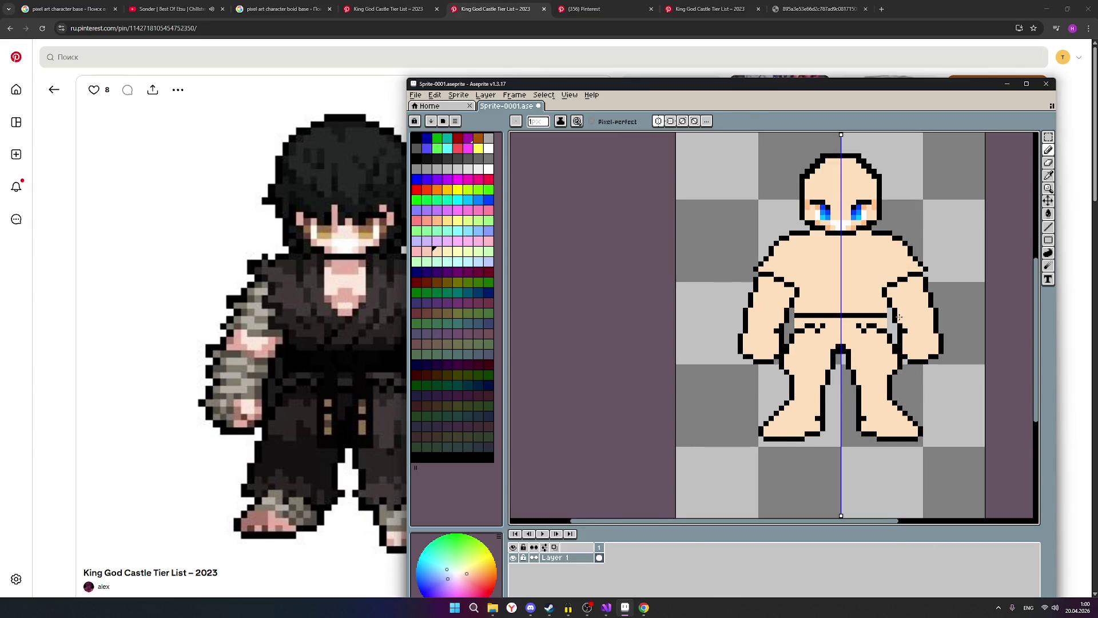
pyautogui.scroll(1, 899, 316)
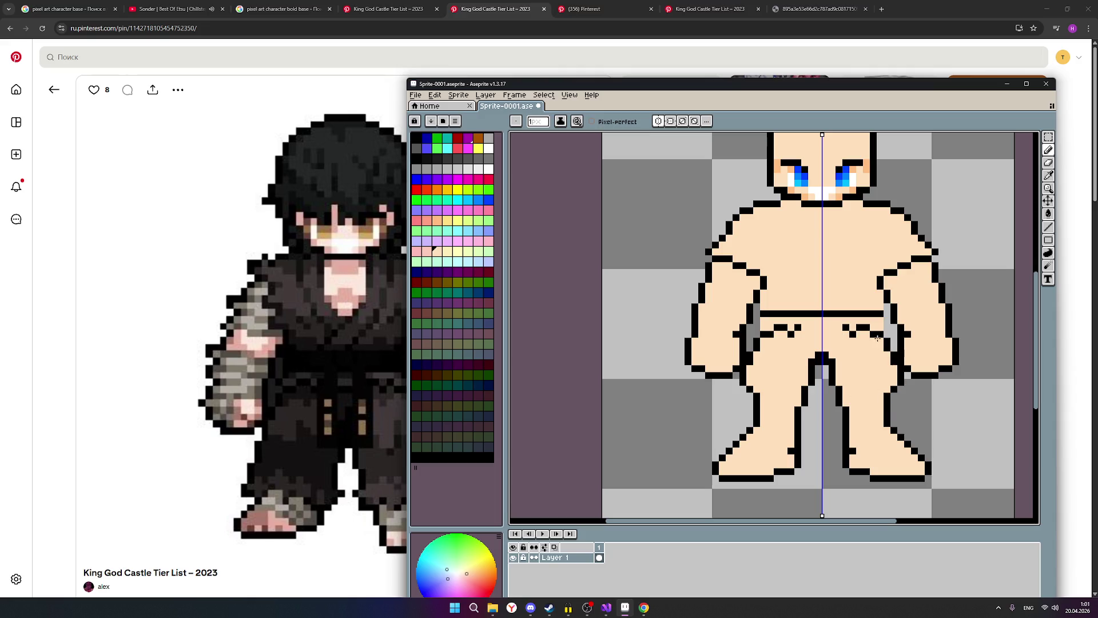
pyautogui.scroll(-1, 858, 366)
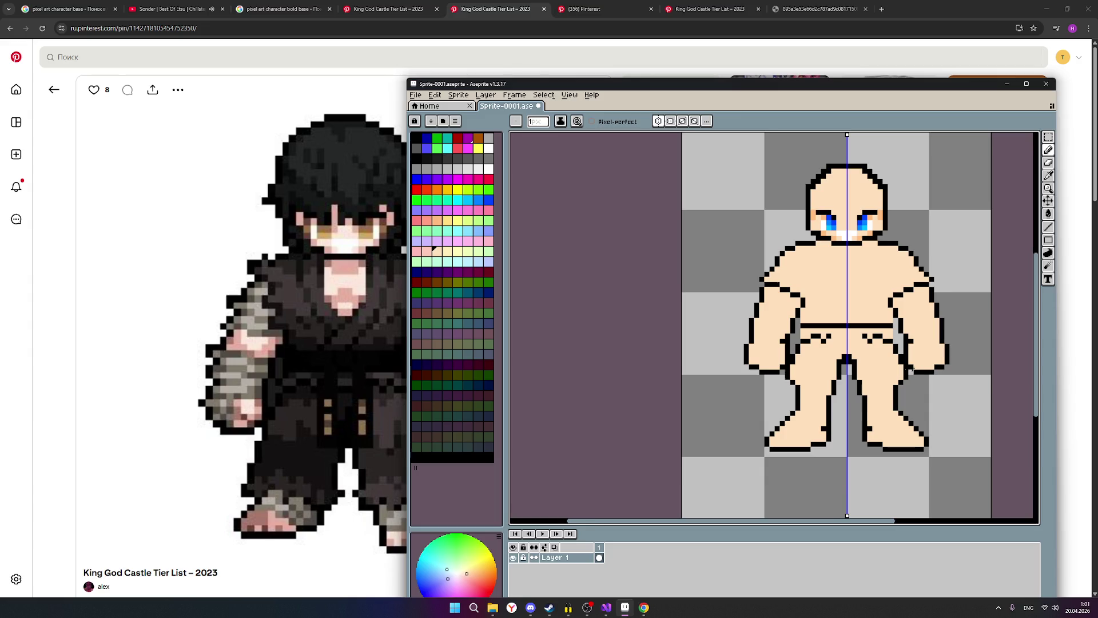
pyautogui.scroll(1, 823, 379)
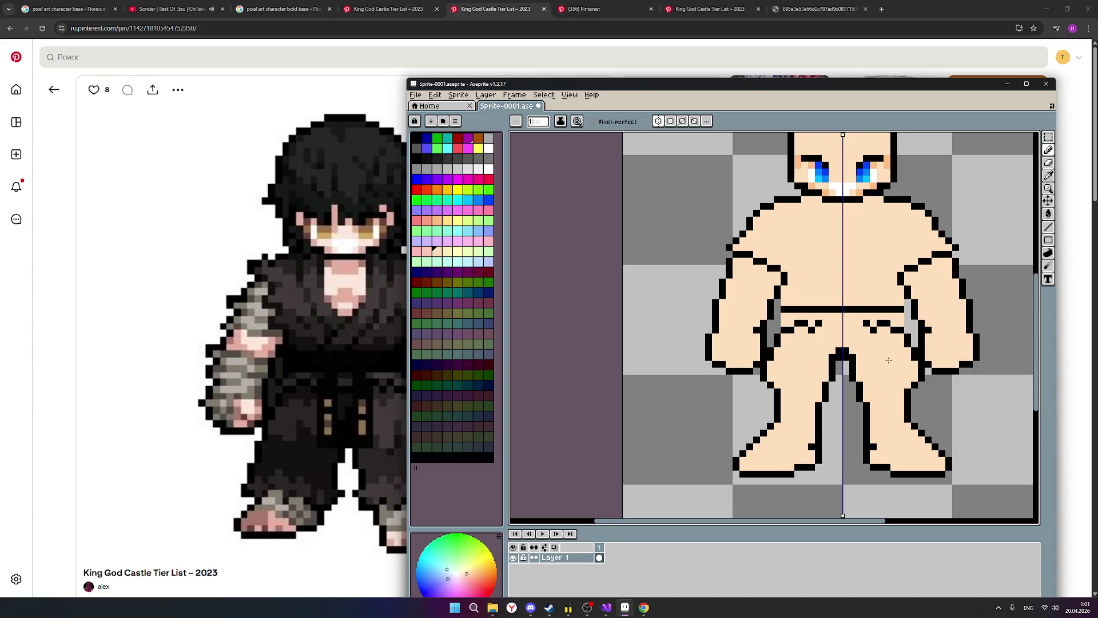
pyautogui.scroll(-1, 918, 314)
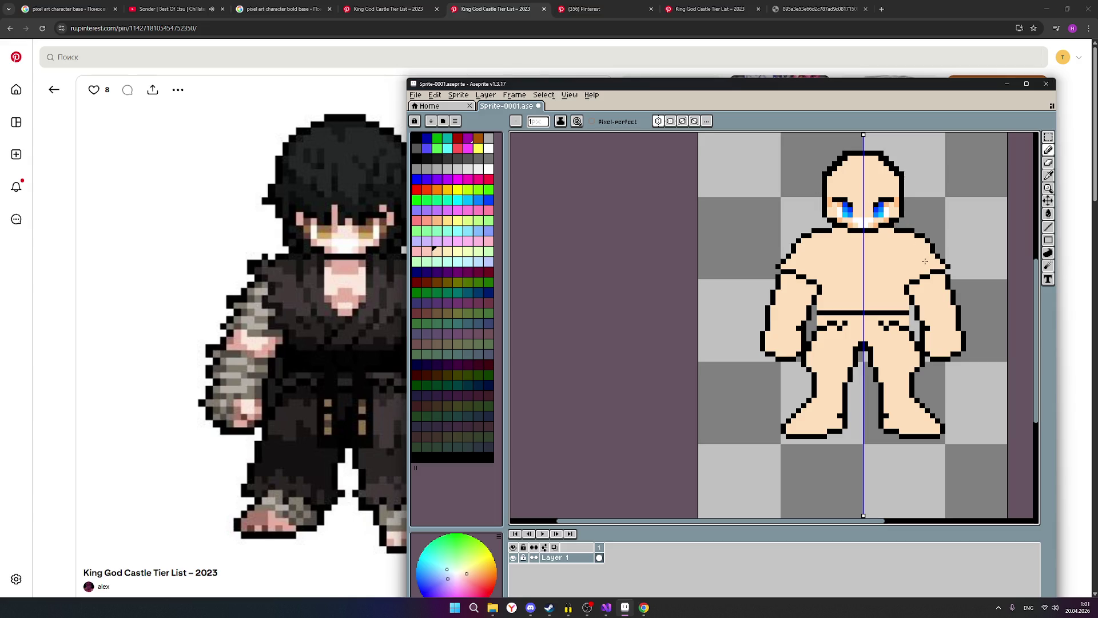
pyautogui.hscroll(1, 893, 254)
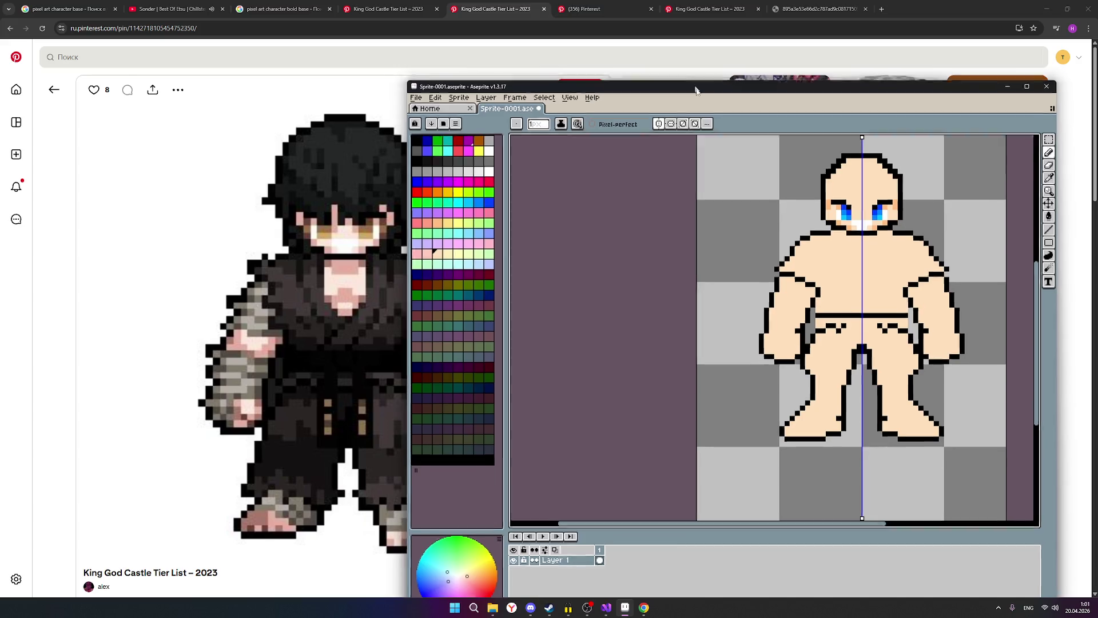
# Step: Save the sprite with File > Save
pyautogui.moveTo(695, 84)
pyautogui.mouseDown()
pyautogui.moveTo(539, 114)
pyautogui.moveTo(572, 86)
pyautogui.mouseUp()
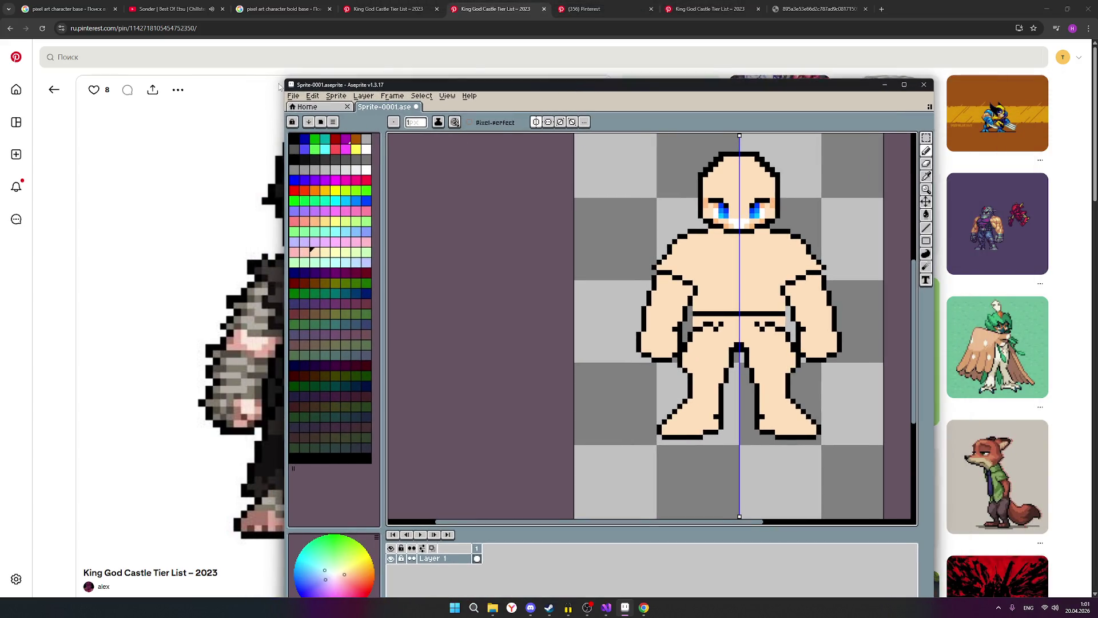
pyautogui.click(293, 95)
pyautogui.click(307, 140)
pyautogui.scroll(-4, 826, 297)
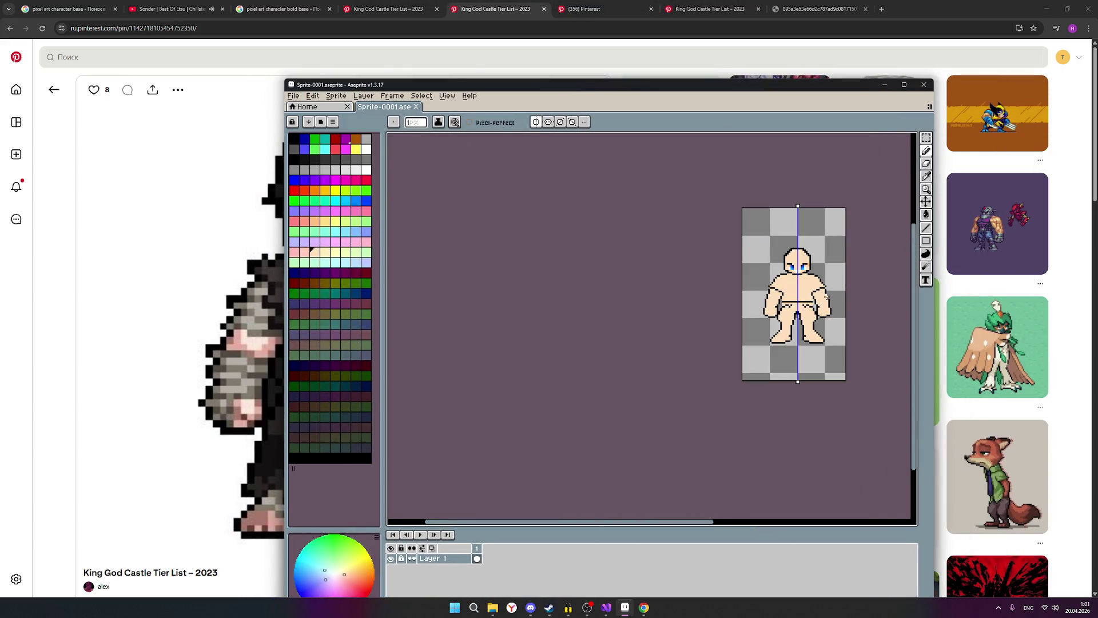
pyautogui.scroll(2, 826, 296)
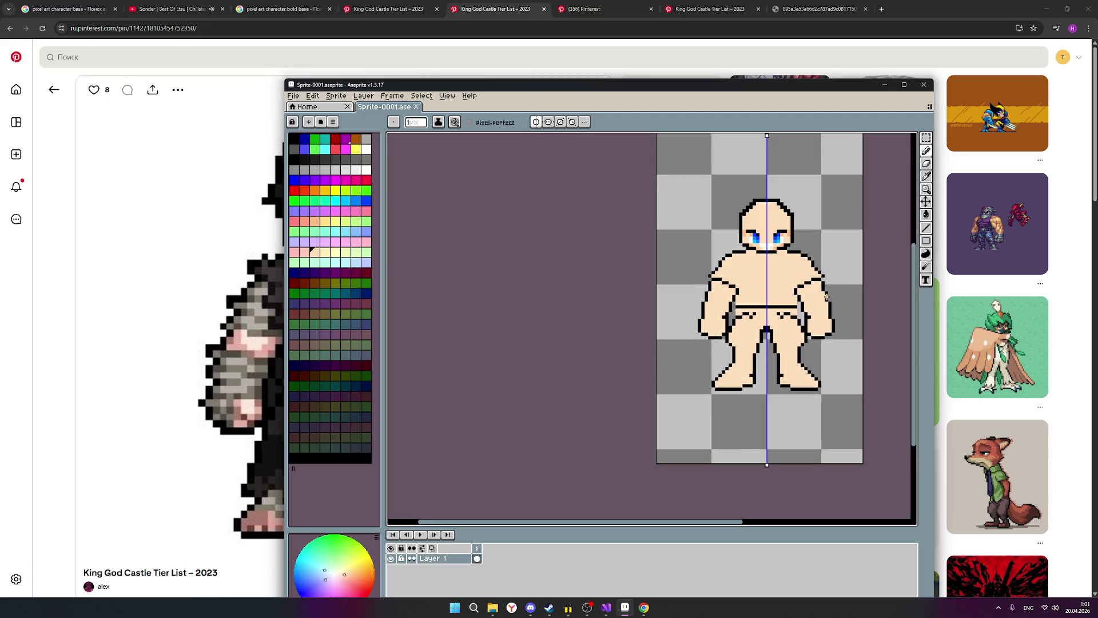
pyautogui.scroll(-1, 826, 297)
pyautogui.scroll(1, 819, 300)
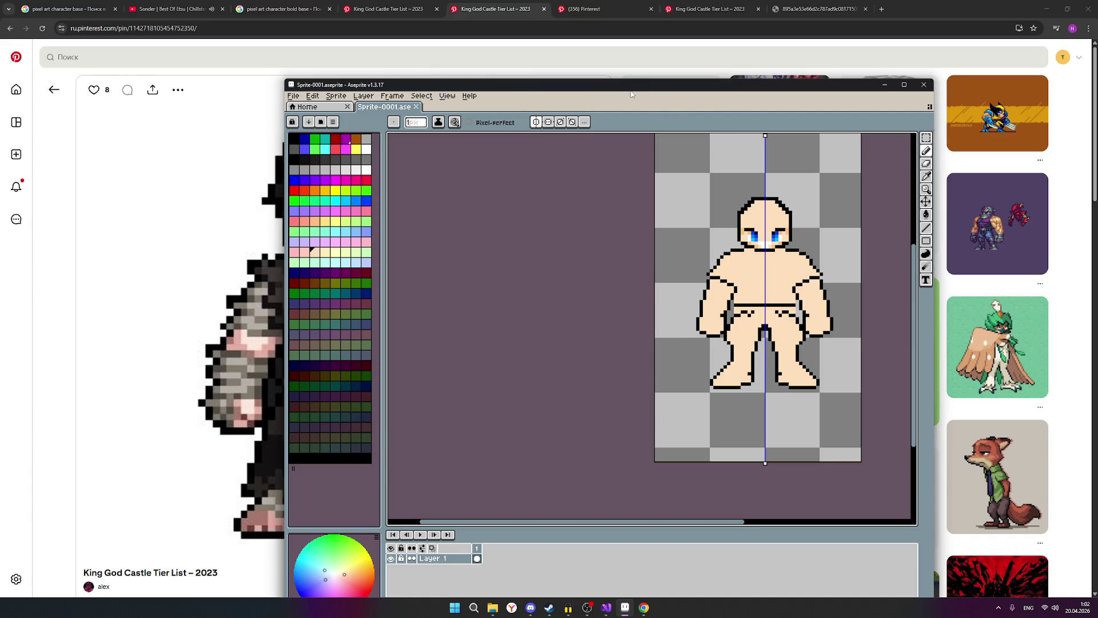
# Step: Move the Aseprite window aside to check the Pinterest reference, then return it into place
pyautogui.moveTo(635, 87); pyautogui.dragTo(923, 93)
pyautogui.scroll(-3, 350, 389)
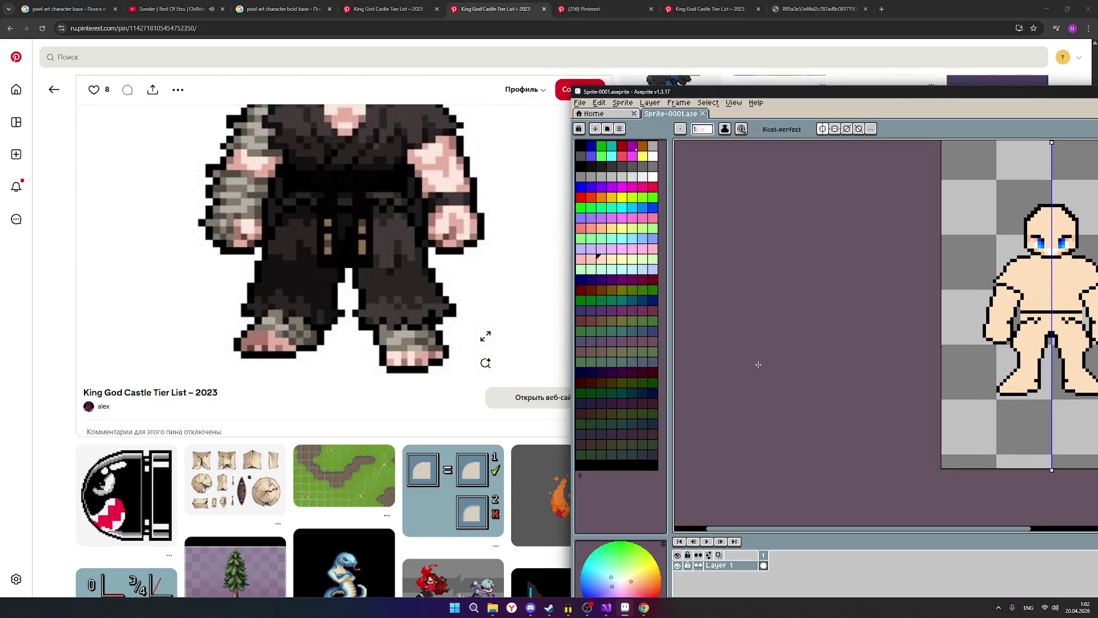
pyautogui.scroll(3, 352, 313)
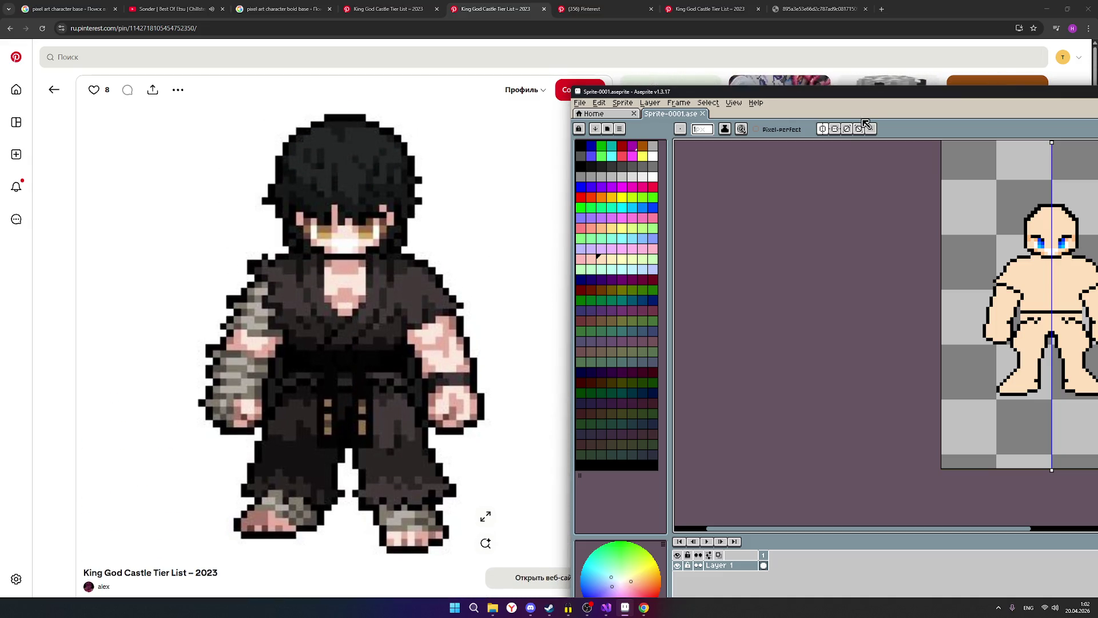
pyautogui.moveTo(815, 98); pyautogui.dragTo(622, 105)
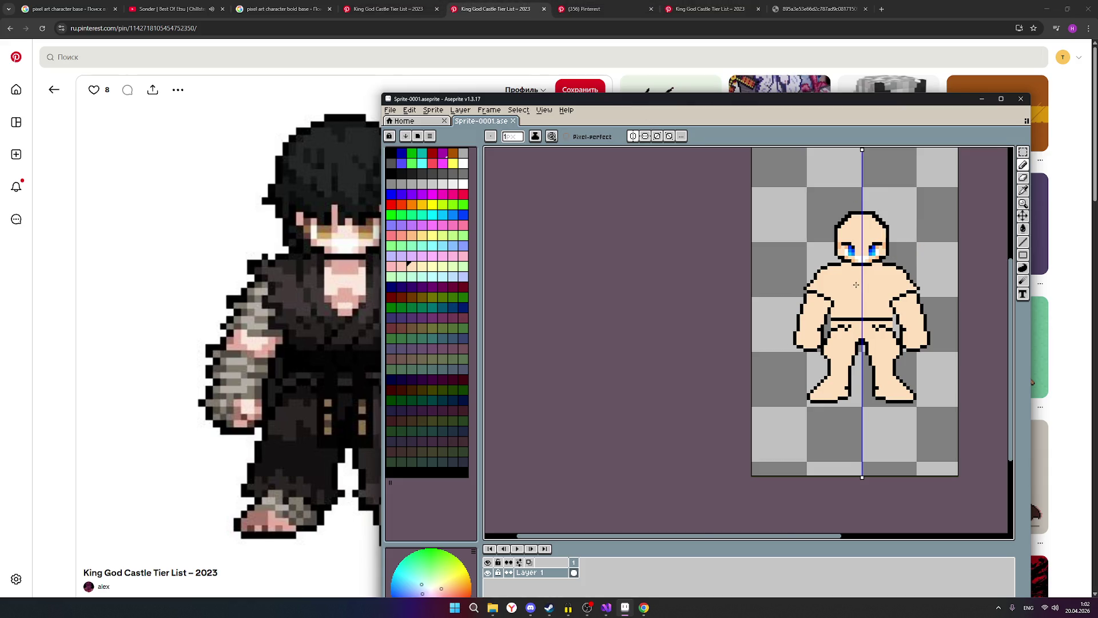
pyautogui.scroll(2, 856, 284)
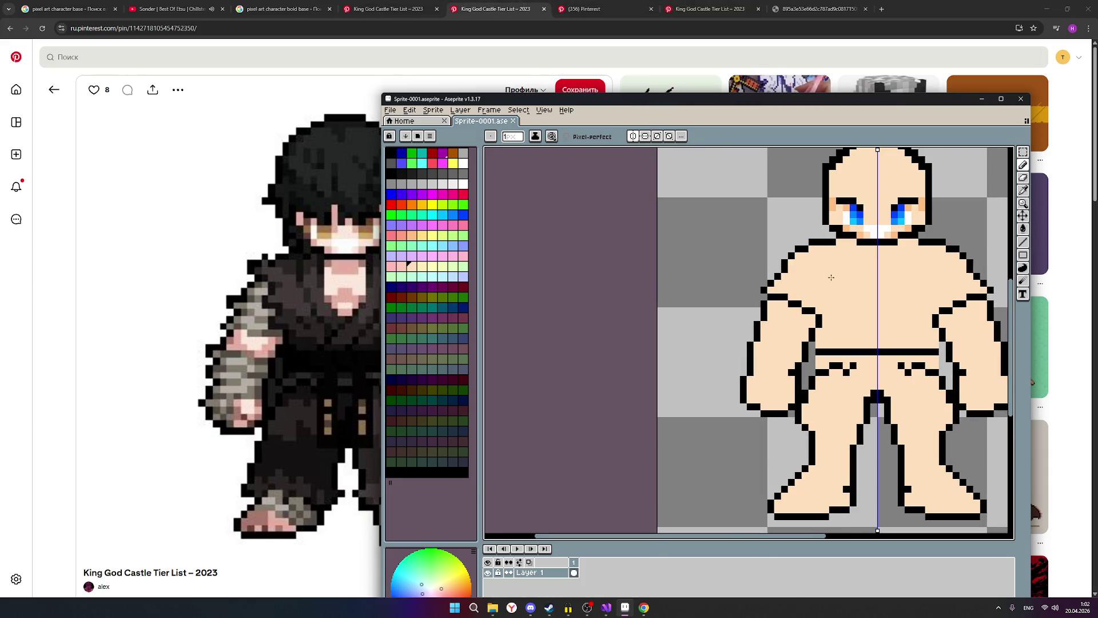
pyautogui.moveTo(743, 104)
pyautogui.mouseDown()
pyautogui.moveTo(728, 394)
pyautogui.moveTo(826, 356)
pyautogui.moveTo(939, 209)
pyautogui.moveTo(846, 123)
pyautogui.moveTo(801, 118)
pyautogui.mouseUp()
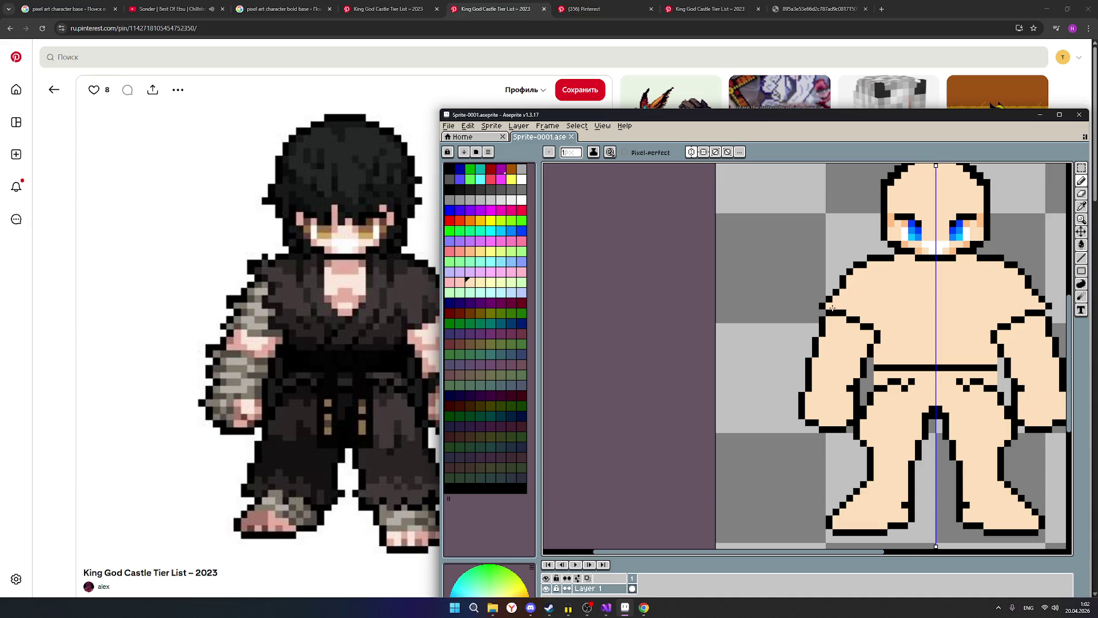
# Step: Pick black and add a pixel to the shoulder outline, repositioning the editor window
pyautogui.moveTo(796, 122)
pyautogui.mouseDown()
pyautogui.moveTo(685, 330)
pyautogui.moveTo(449, 430)
pyautogui.moveTo(399, 429)
pyautogui.moveTo(922, 117)
pyautogui.moveTo(877, 99)
pyautogui.moveTo(830, 118)
pyautogui.moveTo(647, 123)
pyautogui.moveTo(909, 122)
pyautogui.moveTo(790, 103)
pyautogui.mouseUp()
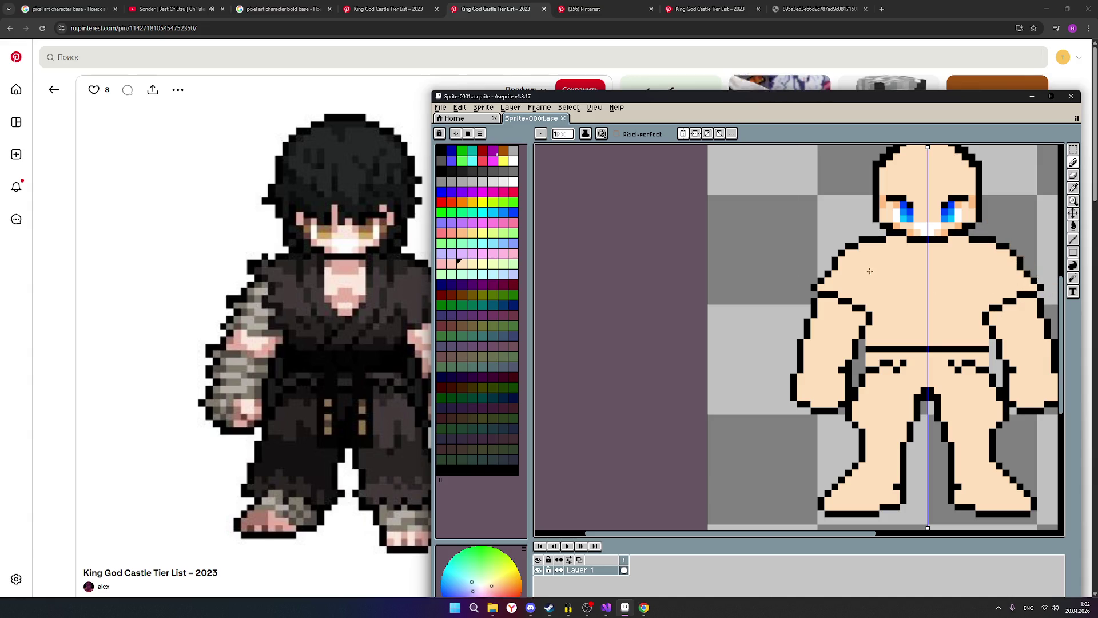
pyautogui.scroll(-1, 942, 295)
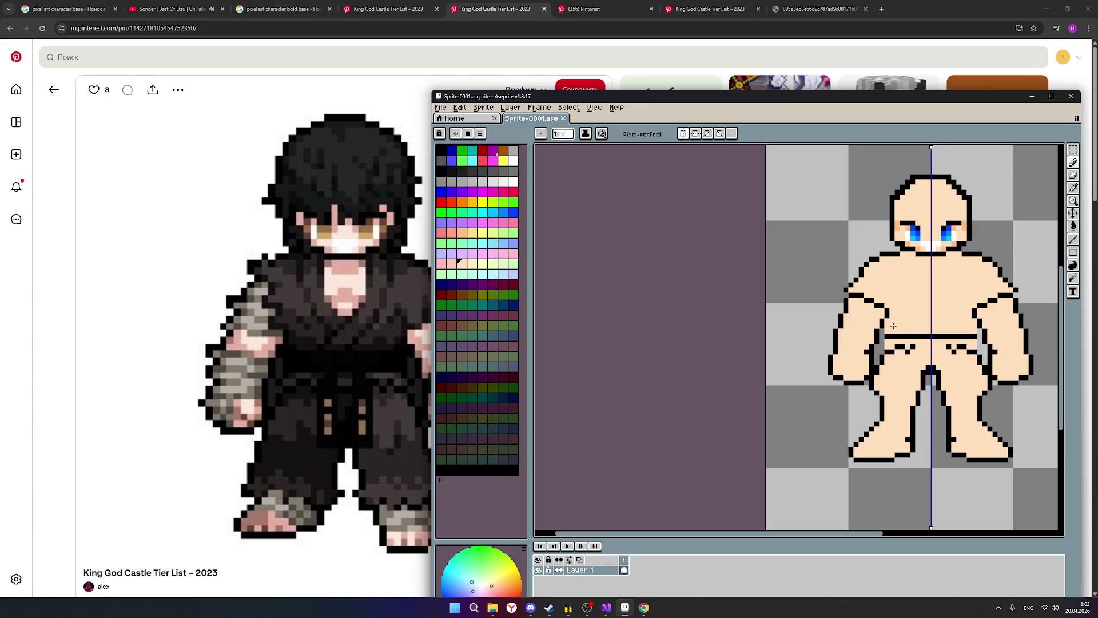
pyautogui.scroll(2, 888, 335)
pyautogui.scroll(-1, 955, 310)
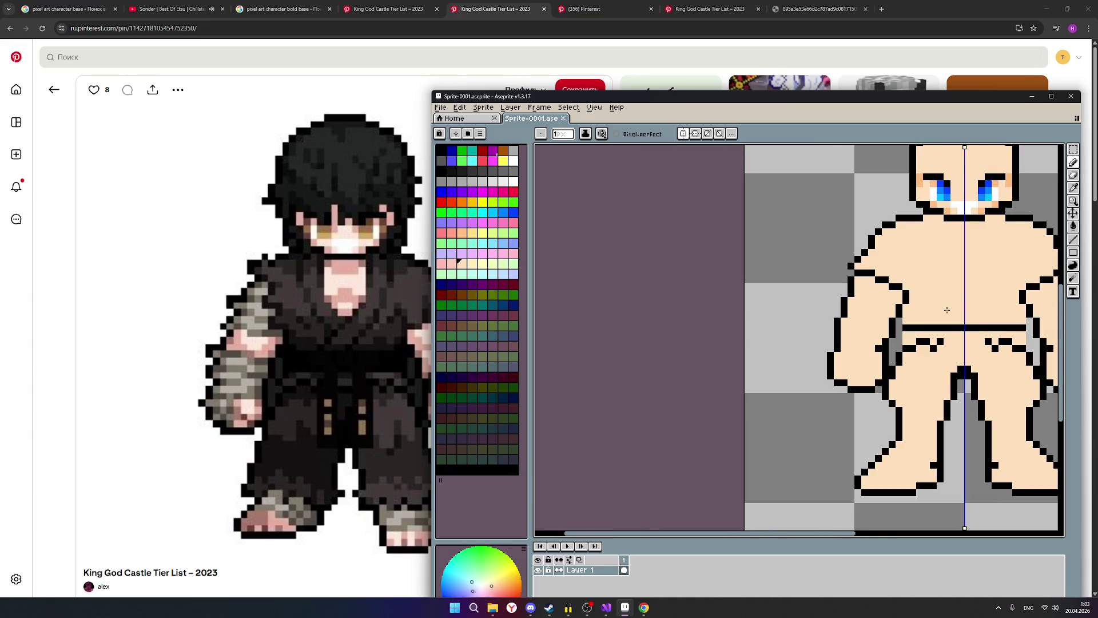
pyautogui.click(441, 170)
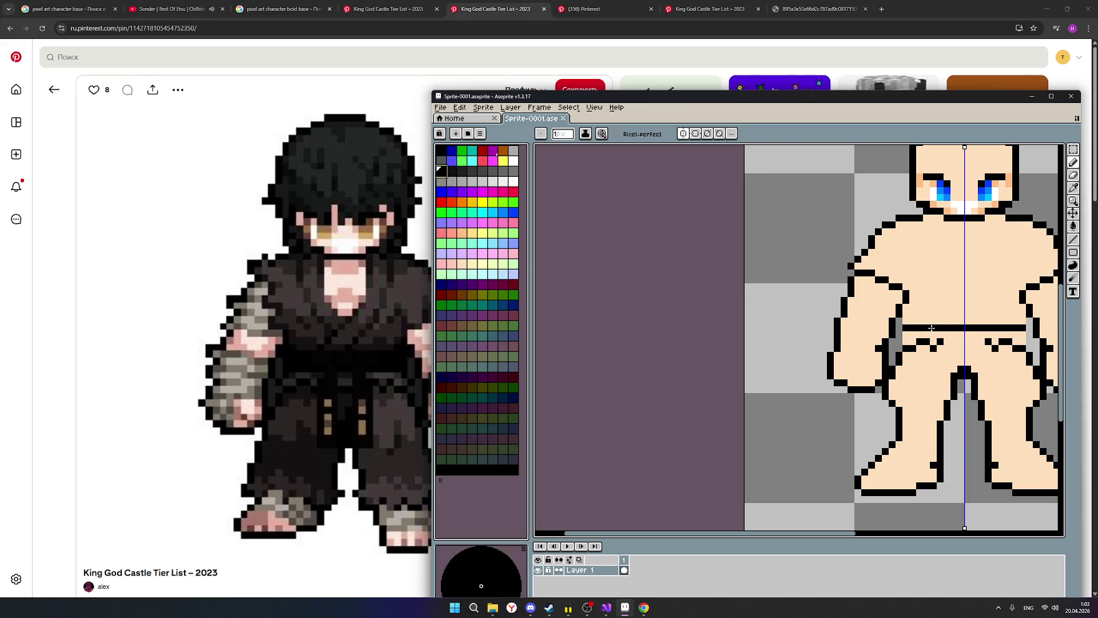
pyautogui.click(934, 362)
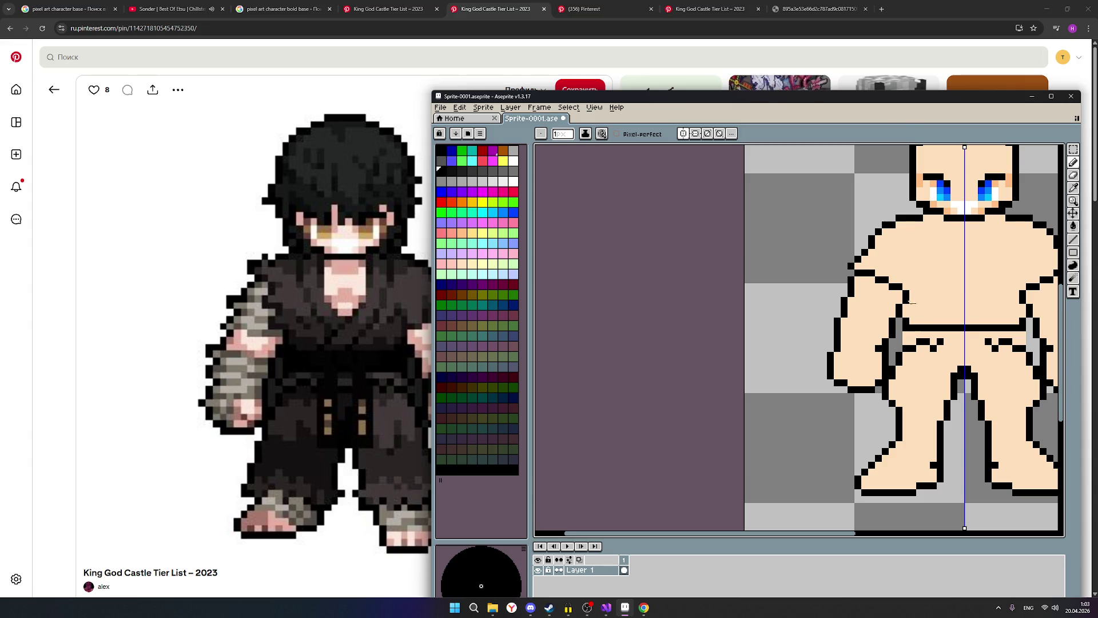
pyautogui.moveTo(838, 101)
pyautogui.mouseDown()
pyautogui.moveTo(705, 160)
pyautogui.moveTo(911, 127)
pyautogui.moveTo(822, 114)
pyautogui.moveTo(859, 120)
pyautogui.mouseUp()
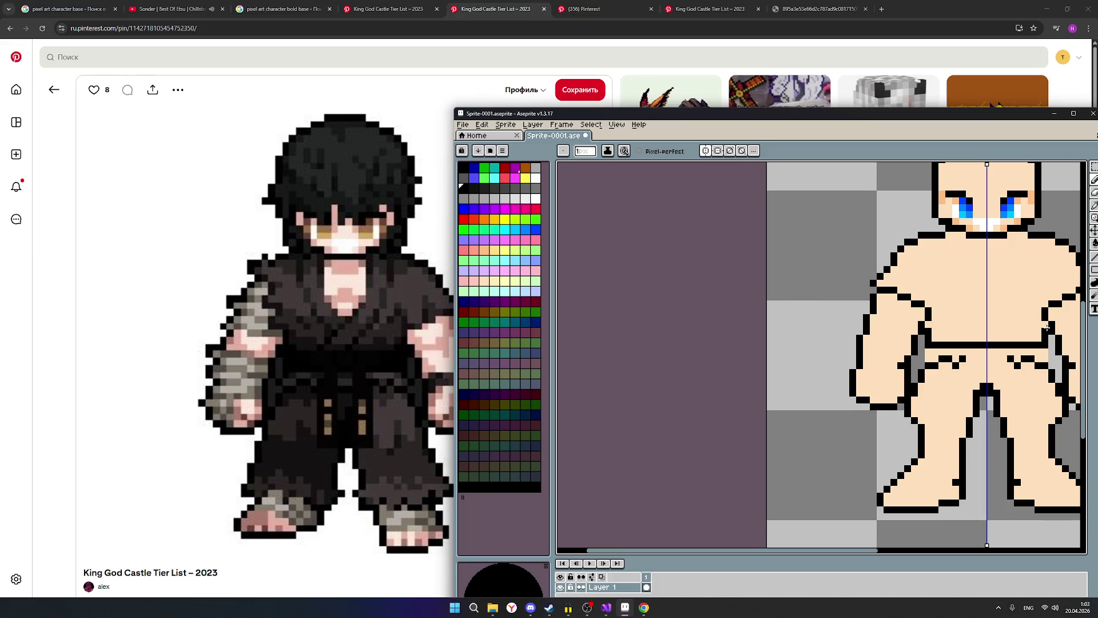
# Step: Recolour the stray outline pixels beside the arms to skin tone
pyautogui.scroll(-1, 1010, 331)
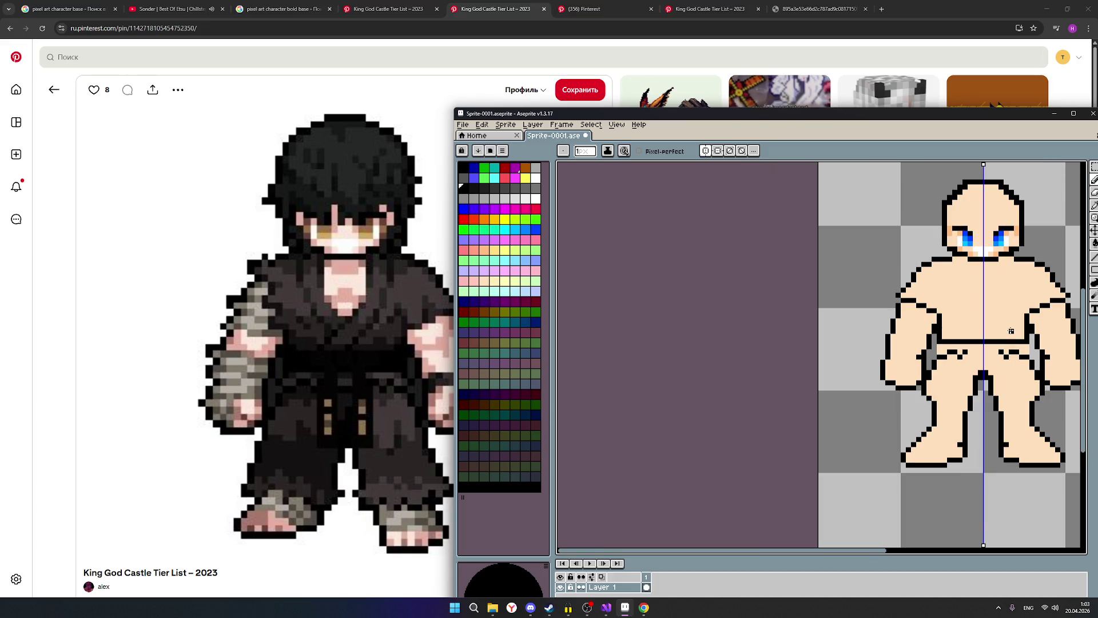
pyautogui.scroll(2, 1010, 330)
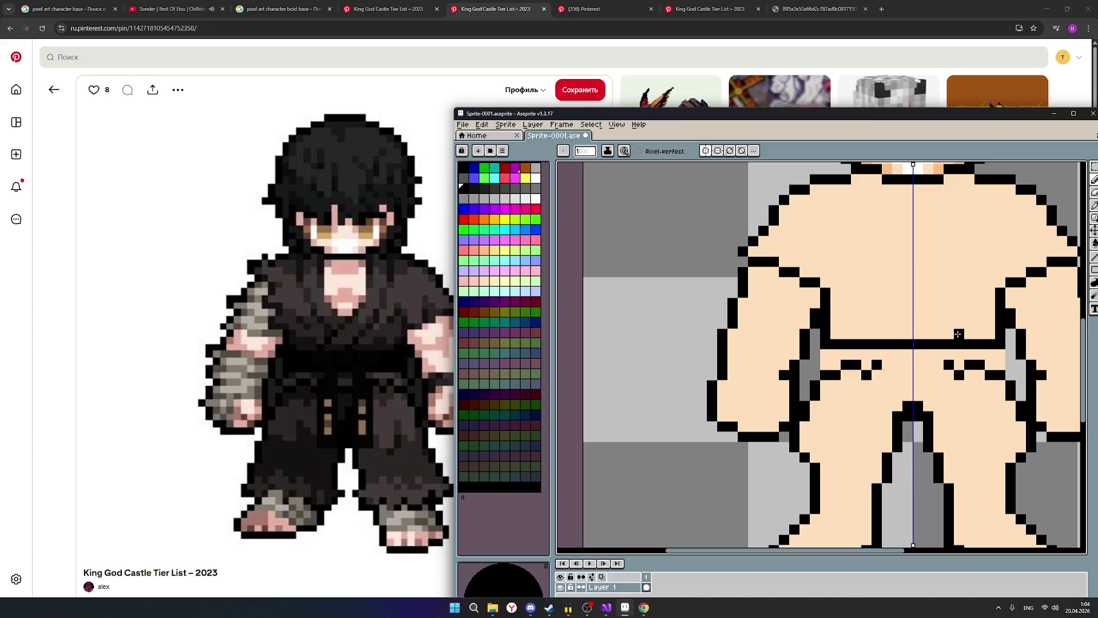
pyautogui.click(1001, 313)
pyautogui.click(1000, 324)
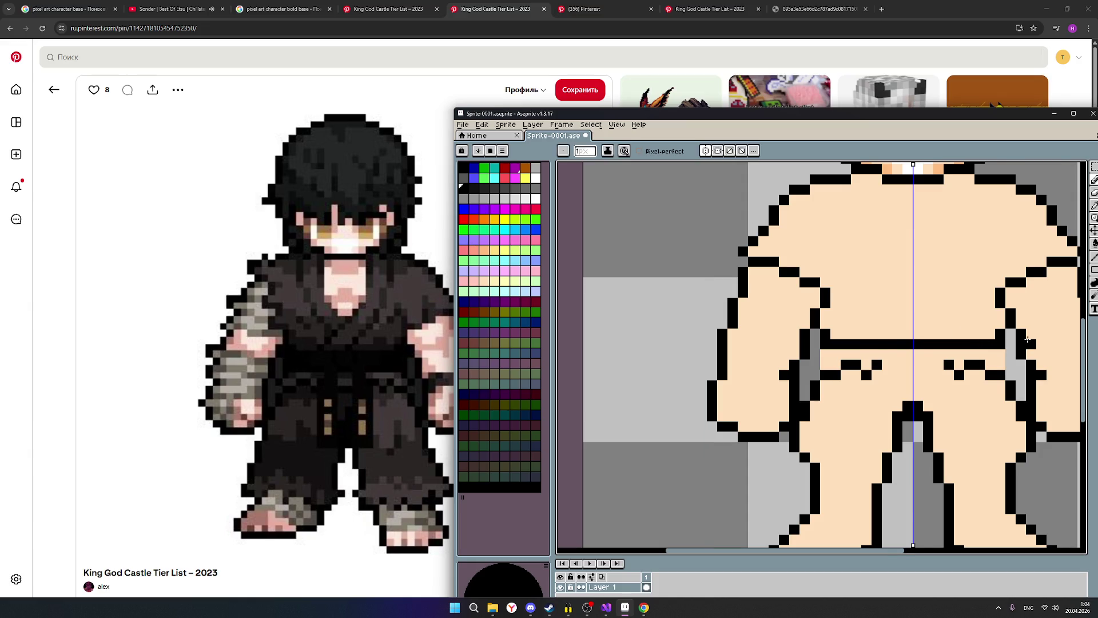
pyautogui.scroll(-5, 1027, 340)
pyautogui.scroll(5, 1018, 344)
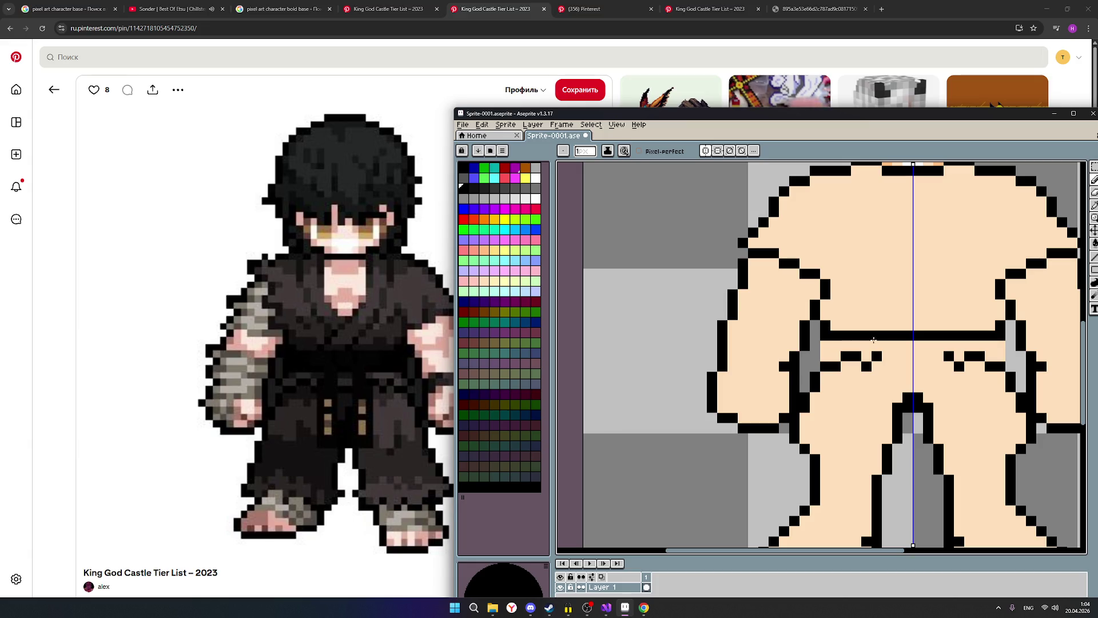
# Step: Add mirrored black outline pixels where the waistband meets the grey column
pyautogui.click(815, 324)
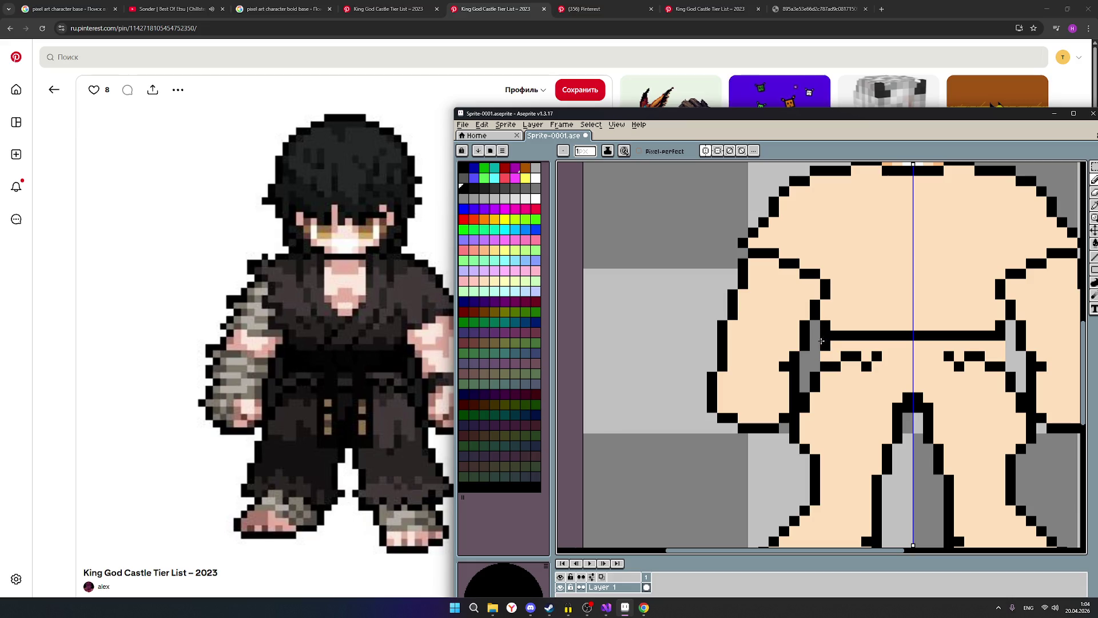
pyautogui.click(819, 338)
pyautogui.click(814, 325)
pyautogui.scroll(-3, 909, 346)
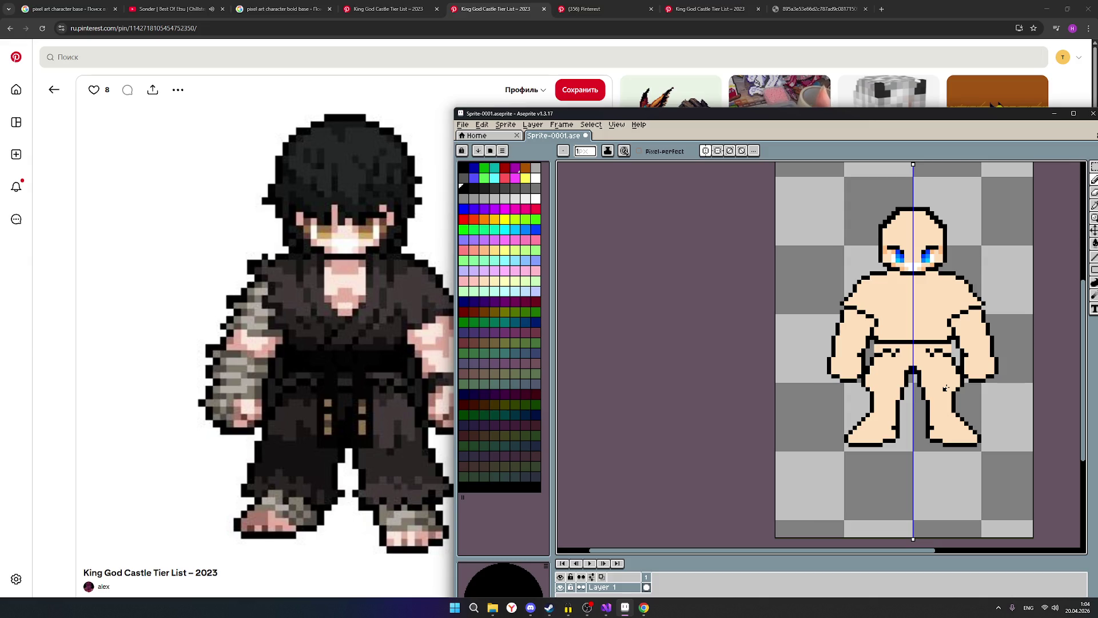
pyautogui.scroll(2, 914, 351)
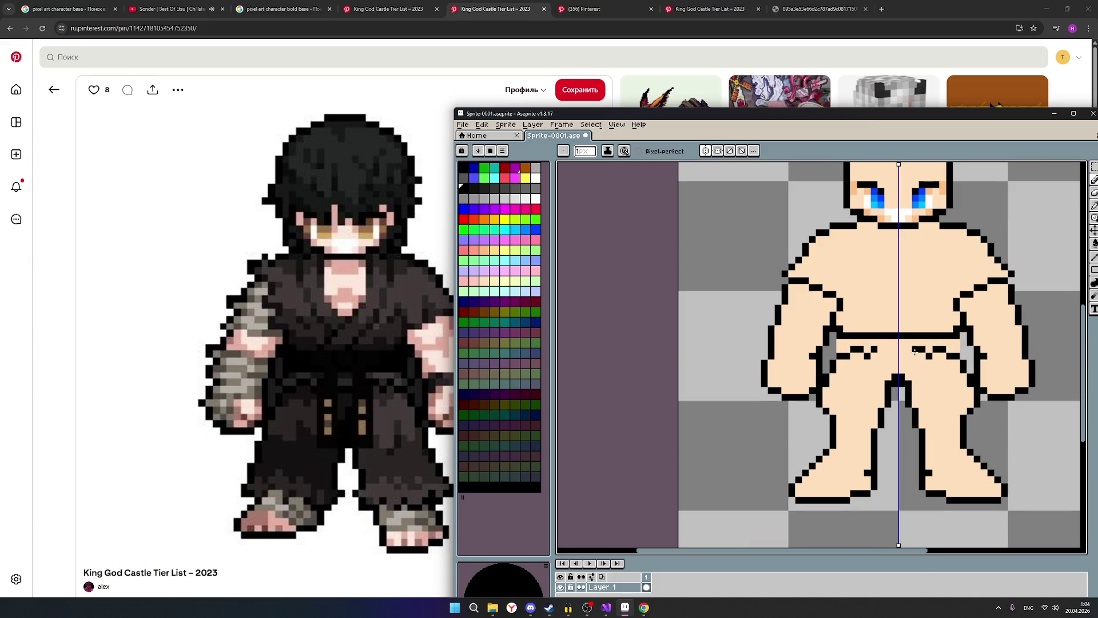
pyautogui.scroll(1, 860, 315)
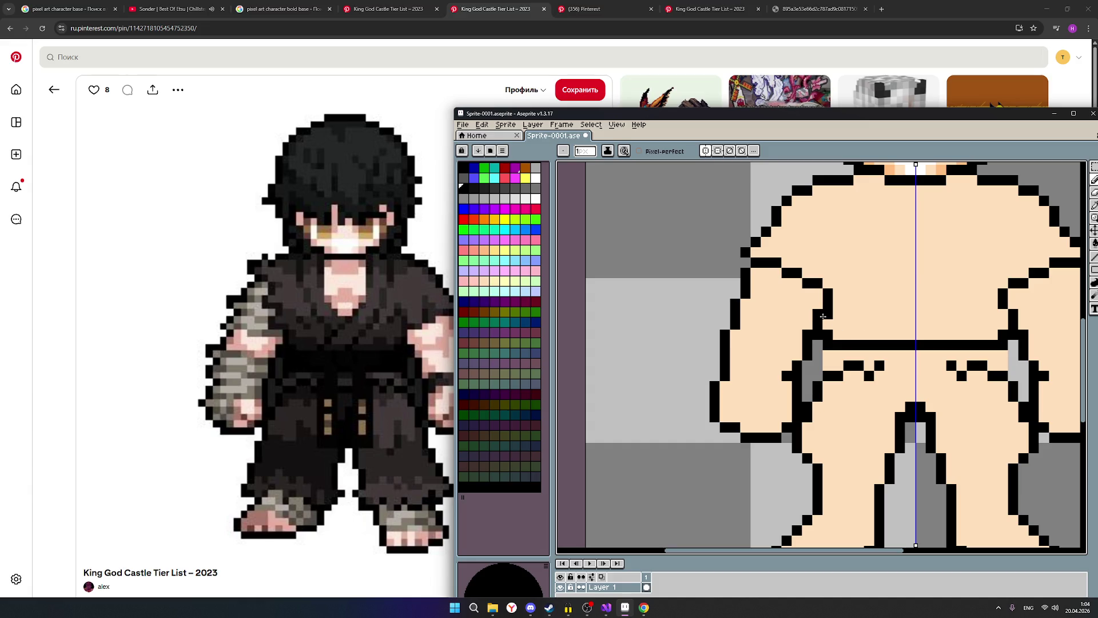
pyautogui.scroll(-2, 931, 321)
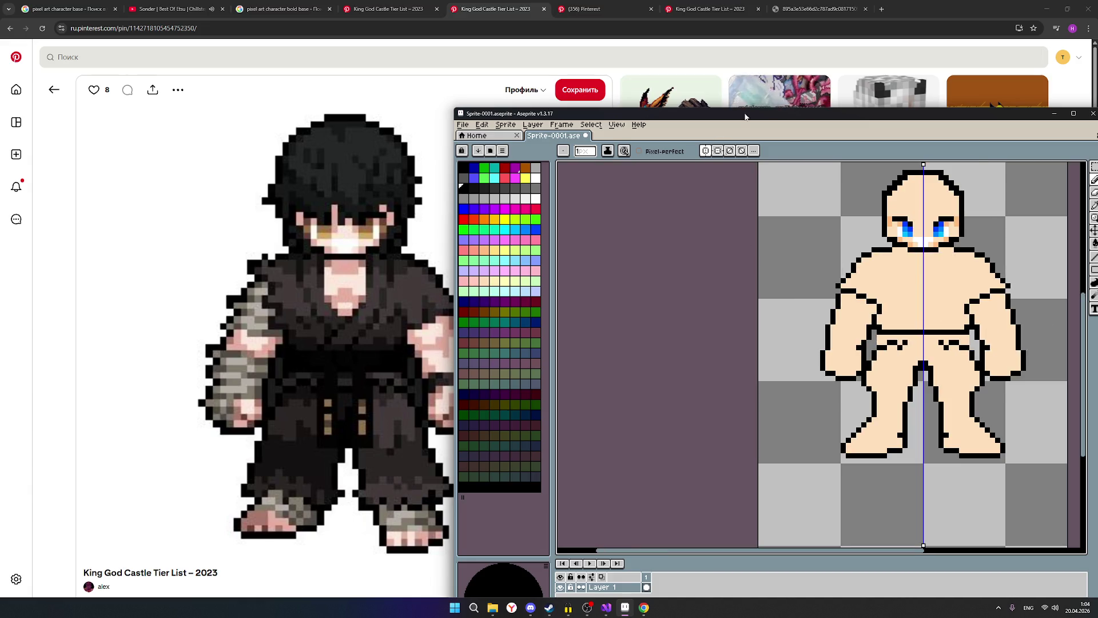
pyautogui.moveTo(749, 117); pyautogui.dragTo(552, 115)
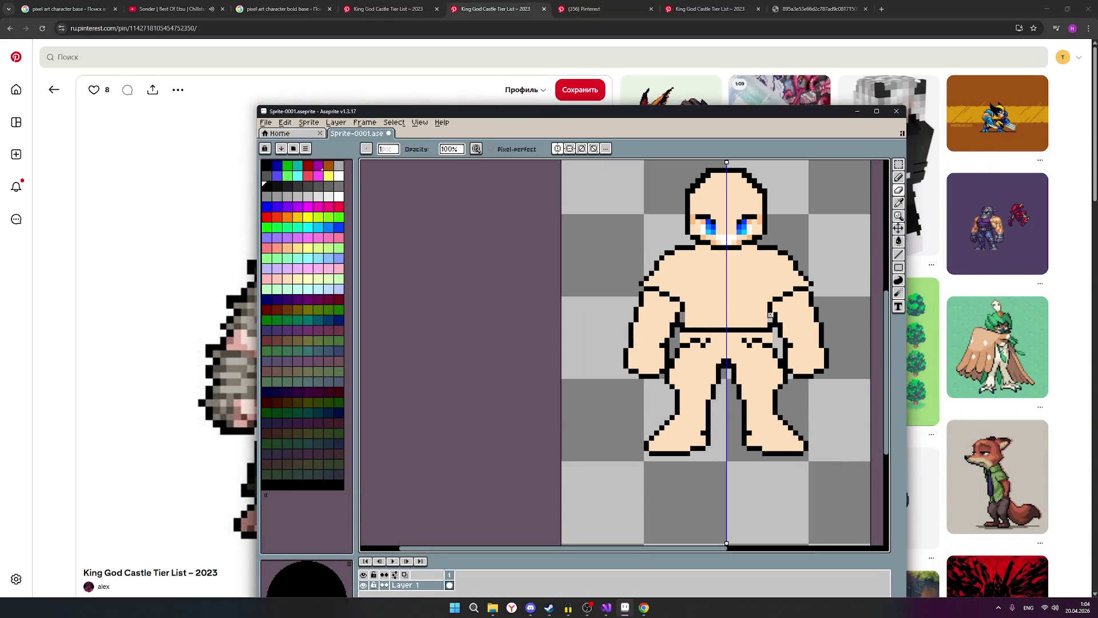
# Step: Draw short mirrored black outline strokes near the armpits with the Pencil
pyautogui.scroll(1, 785, 349)
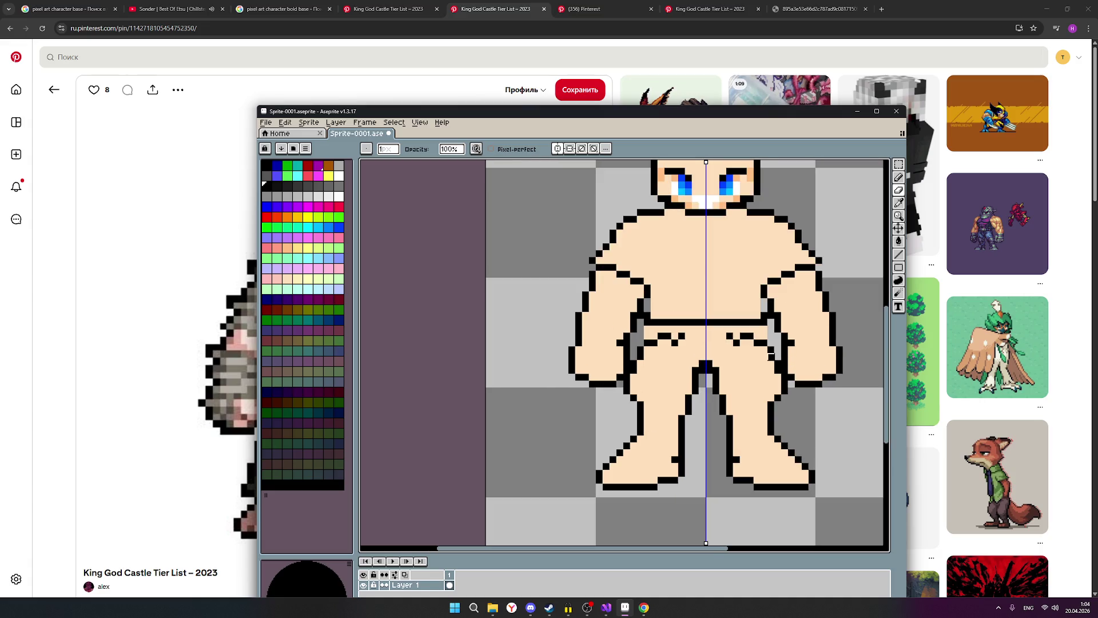
pyautogui.click(899, 178)
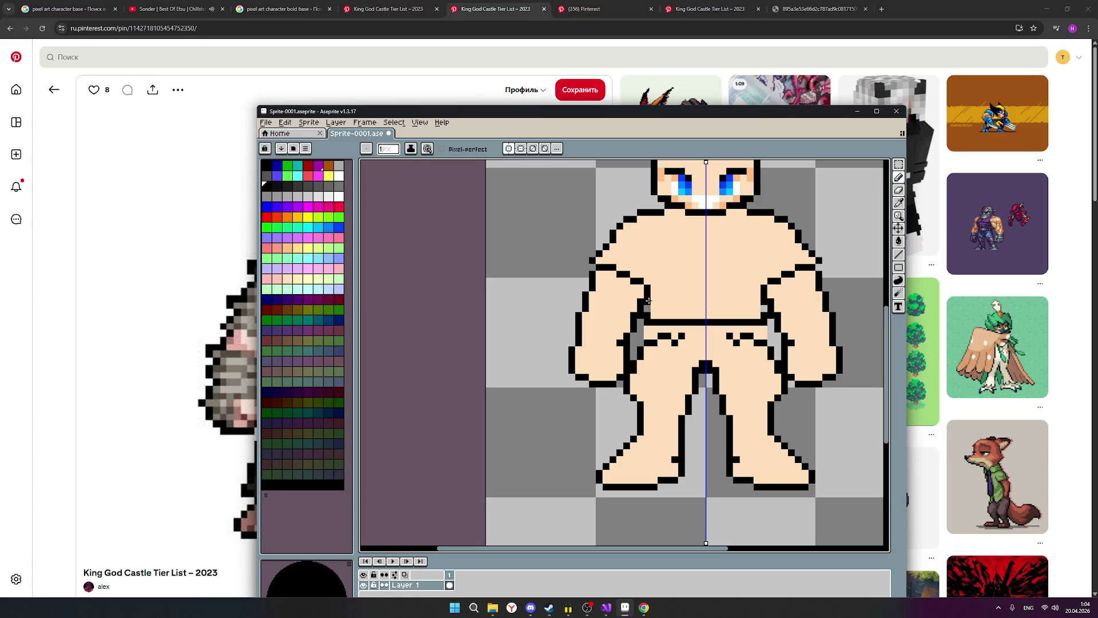
pyautogui.scroll(-1, 821, 340)
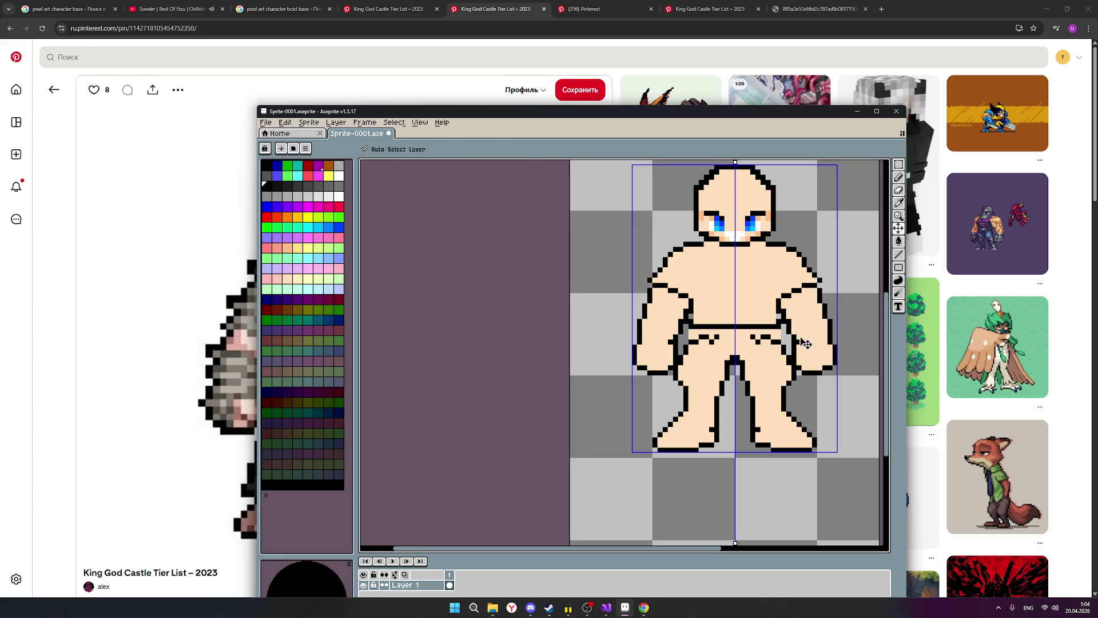
pyautogui.scroll(2, 732, 316)
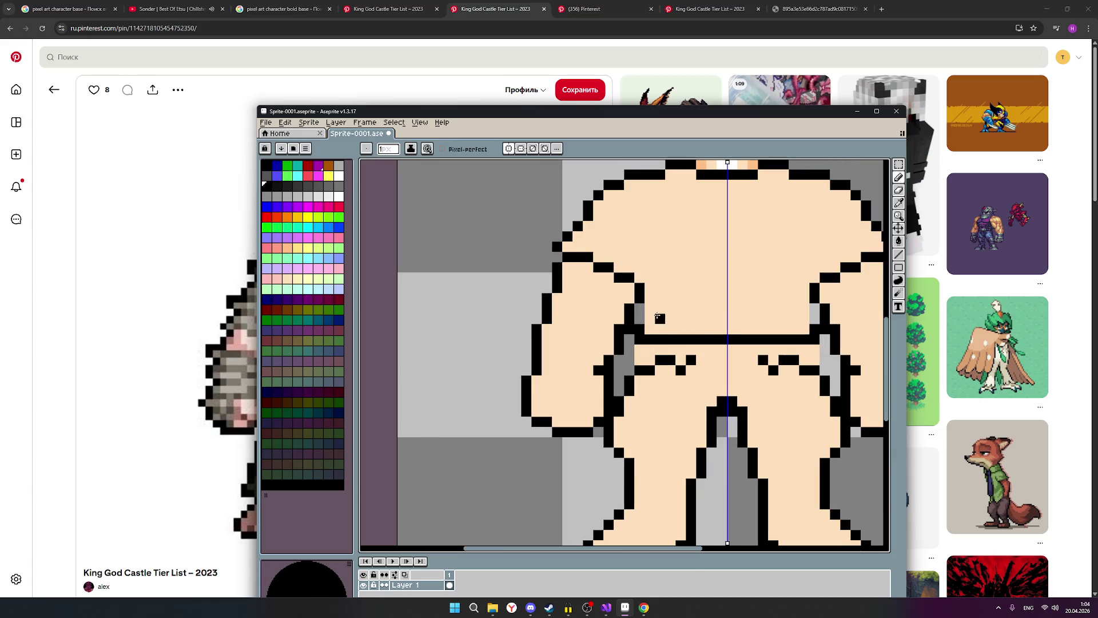
pyautogui.moveTo(804, 308); pyautogui.dragTo(804, 318)
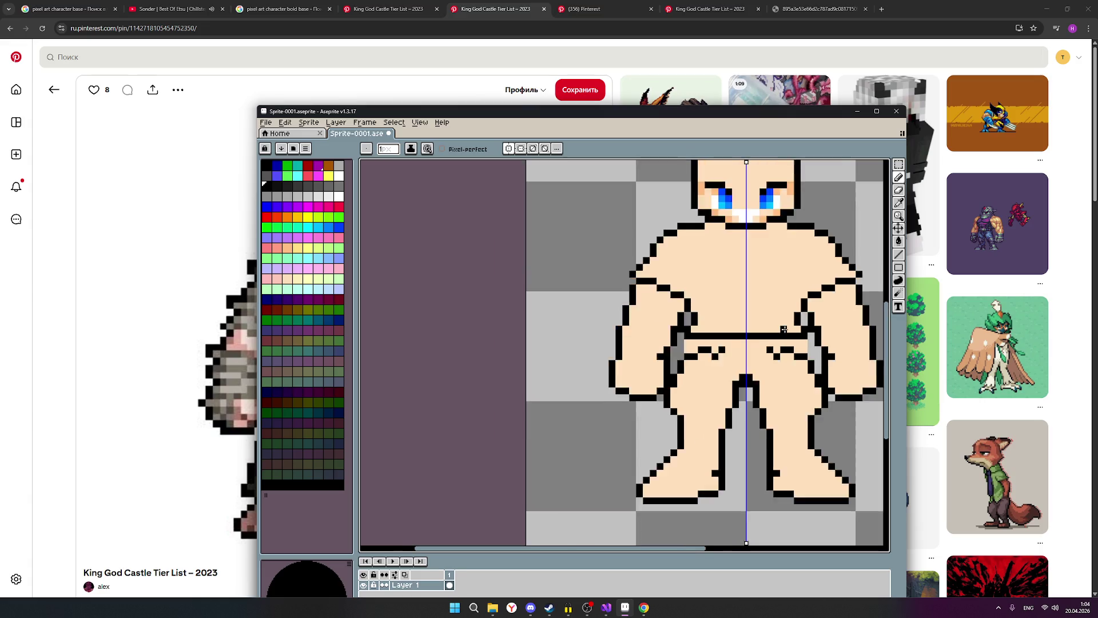
pyautogui.scroll(-3, 784, 335)
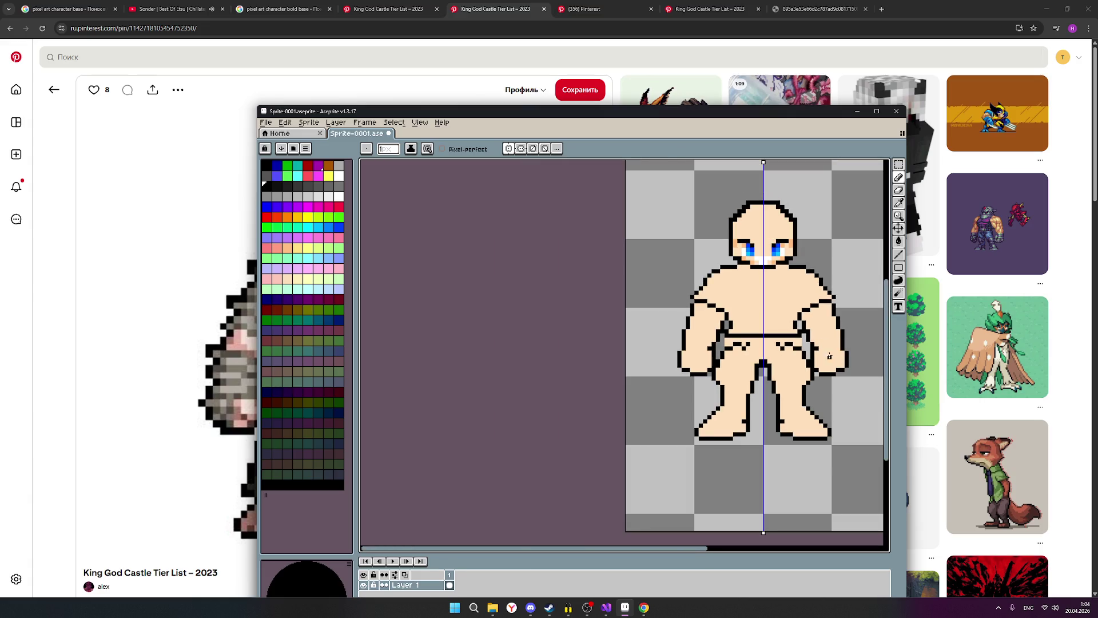
pyautogui.scroll(3, 829, 356)
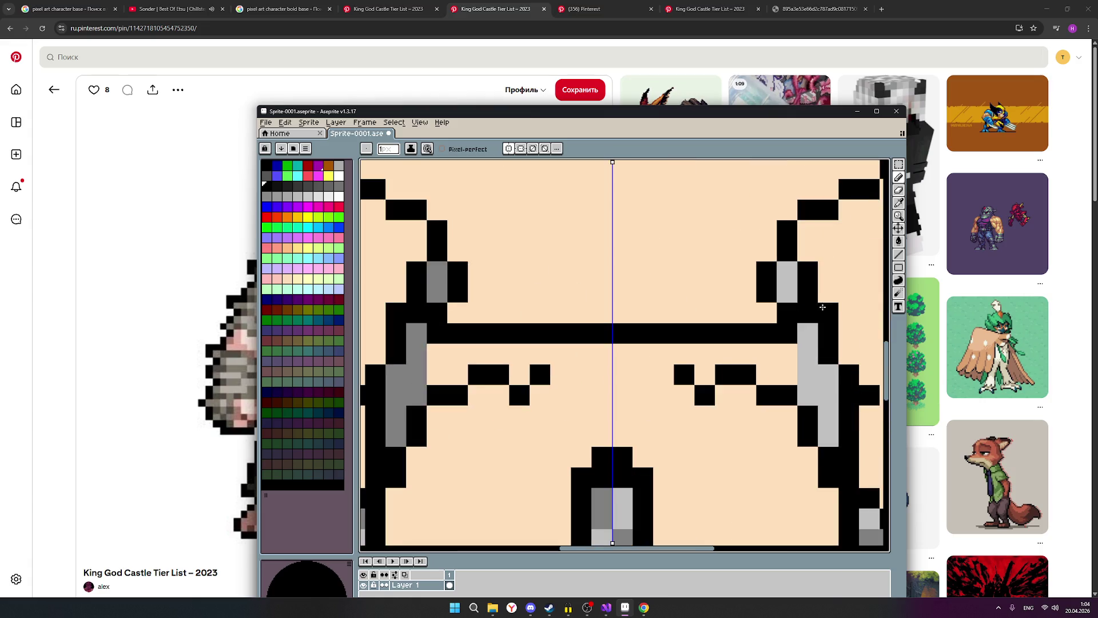
pyautogui.scroll(-1, 794, 315)
pyautogui.scroll(-2, 824, 331)
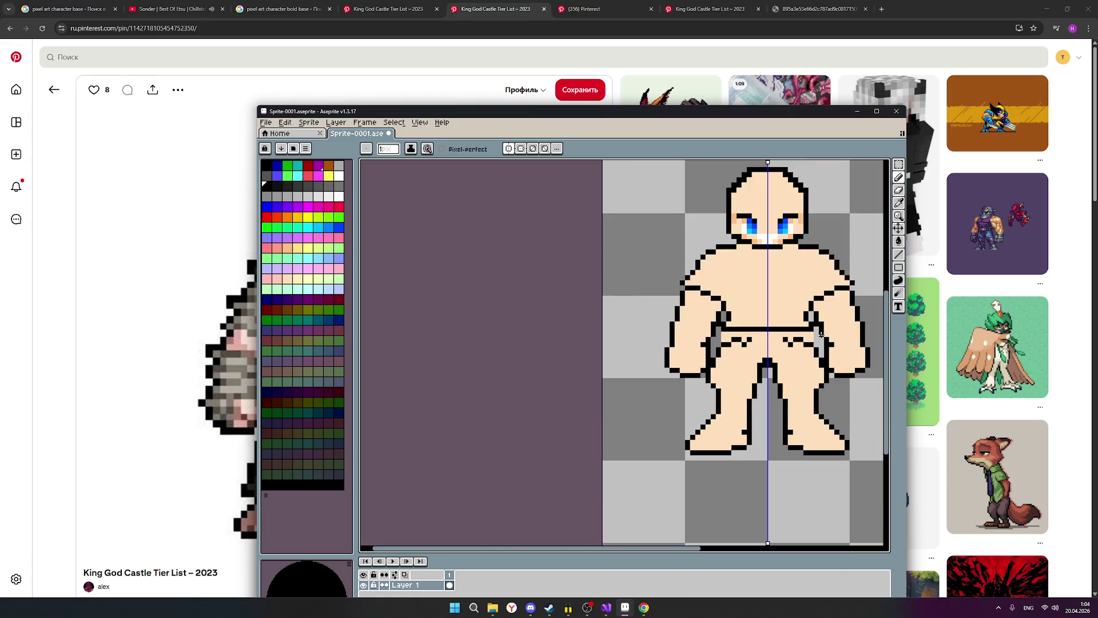
pyautogui.scroll(-1, 835, 360)
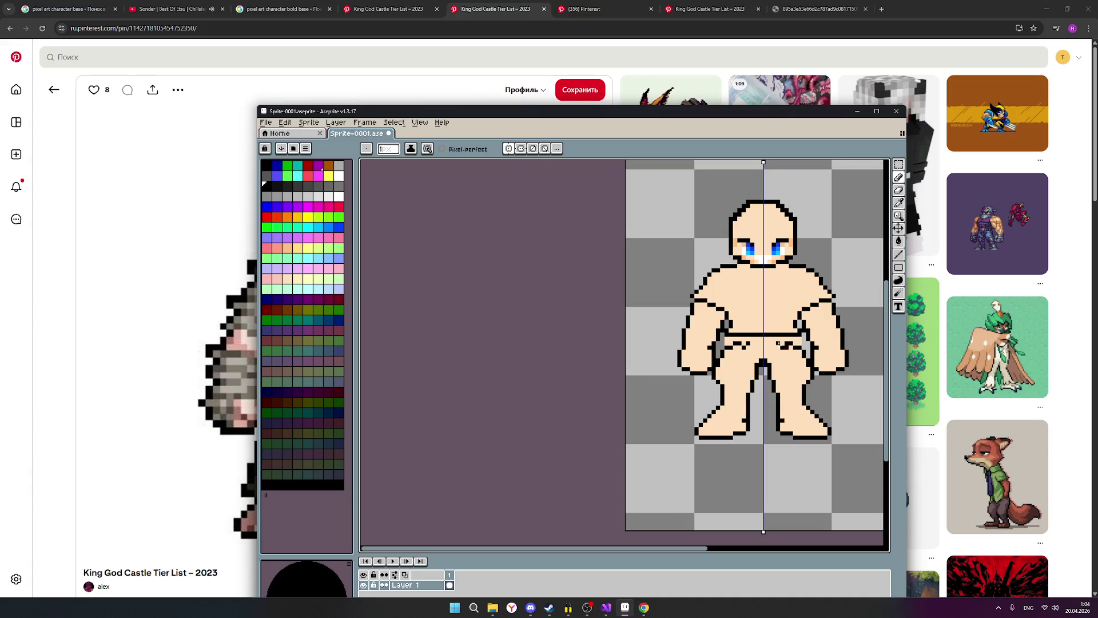
pyautogui.scroll(1, 735, 330)
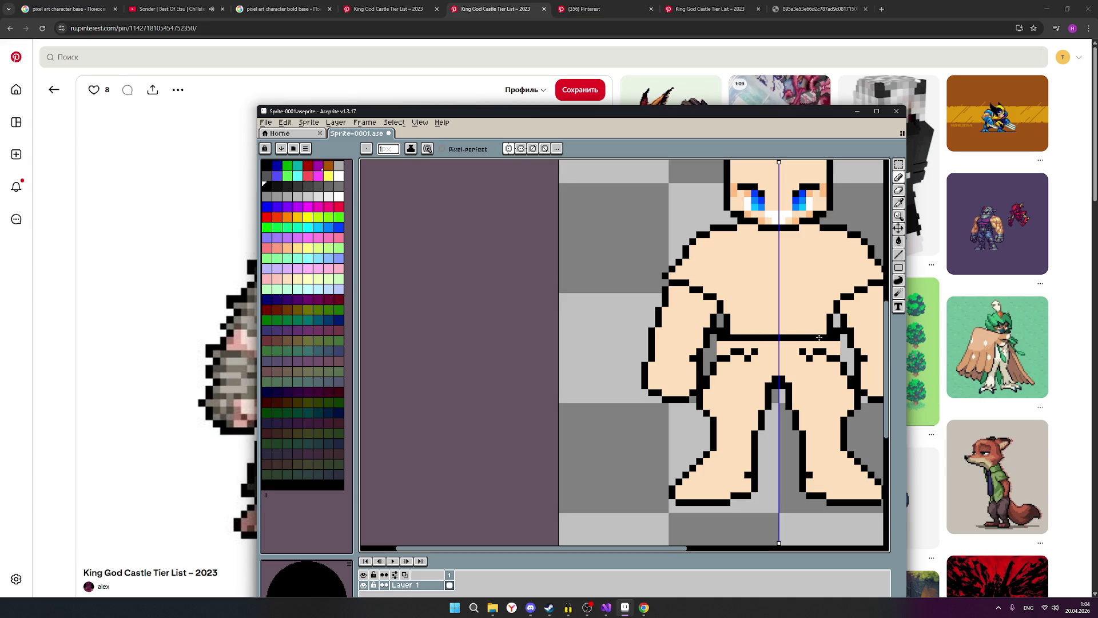
# Step: Erase the waistband line's end pixels on both sides
pyautogui.click(899, 189)
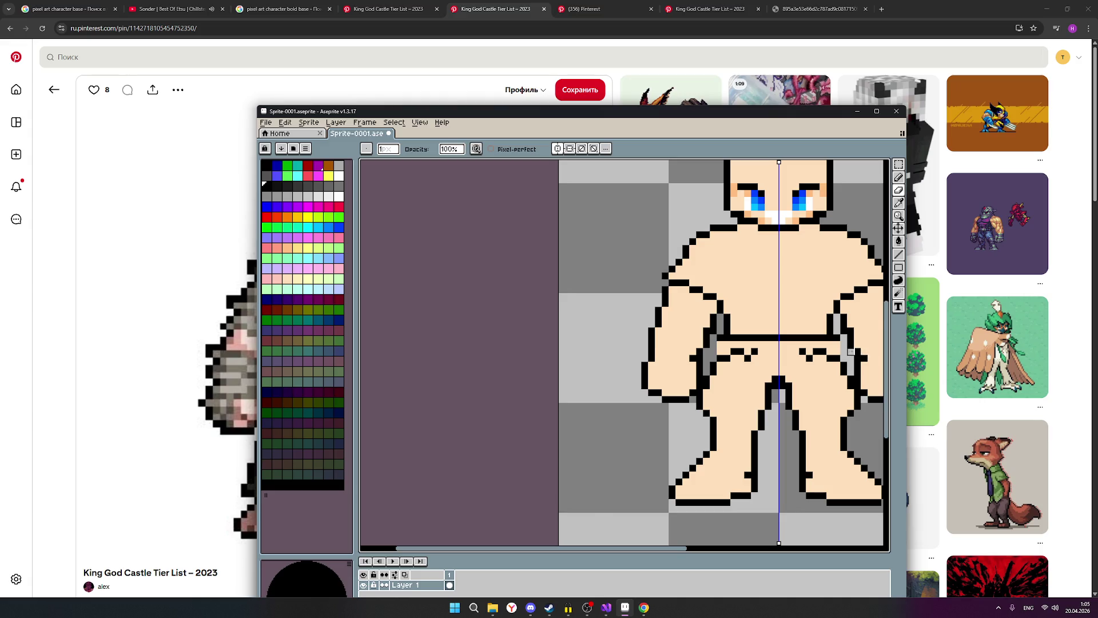
pyautogui.scroll(1, 841, 351)
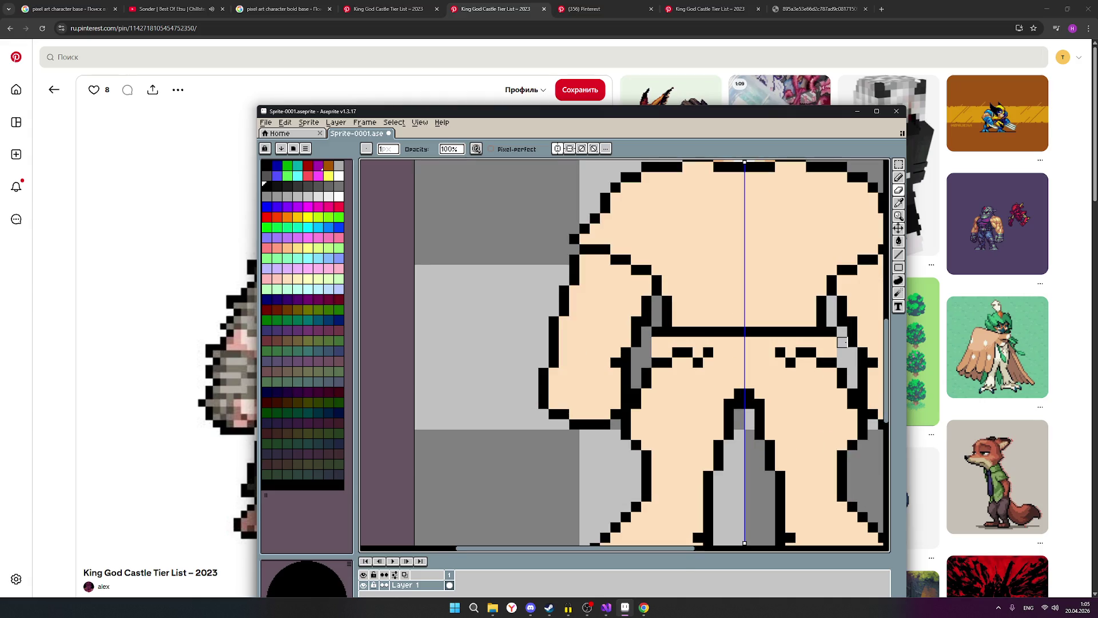
pyautogui.click(657, 331)
pyautogui.click(831, 332)
pyautogui.scroll(-2, 760, 342)
pyautogui.scroll(1, 811, 343)
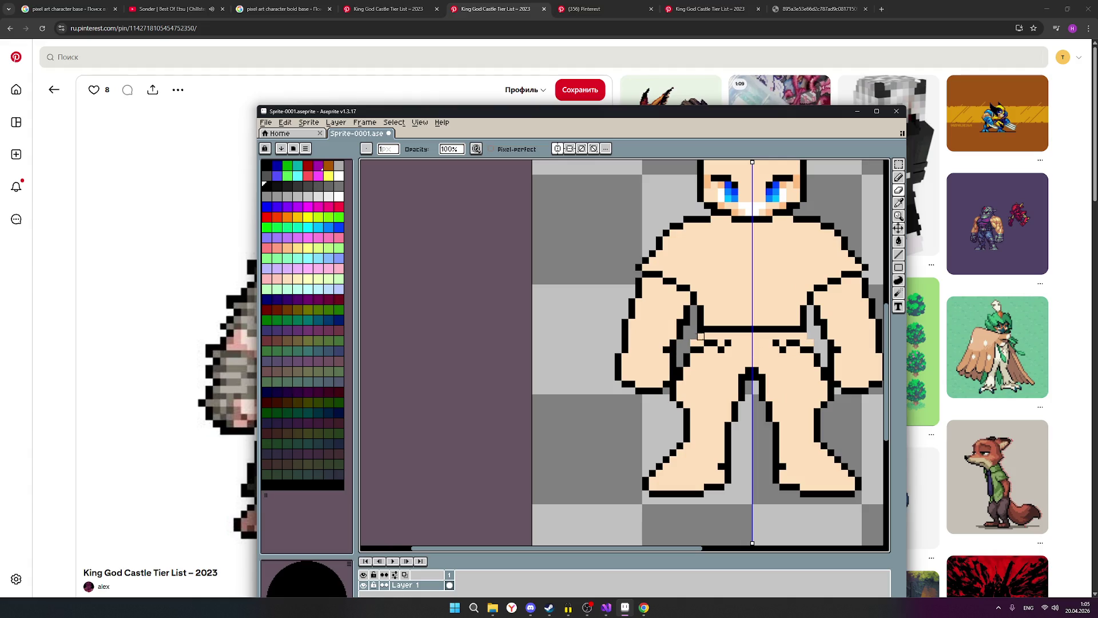
# Step: Add mirrored armpit pixels and grey shading on the right torso matching the left
pyautogui.click(902, 184)
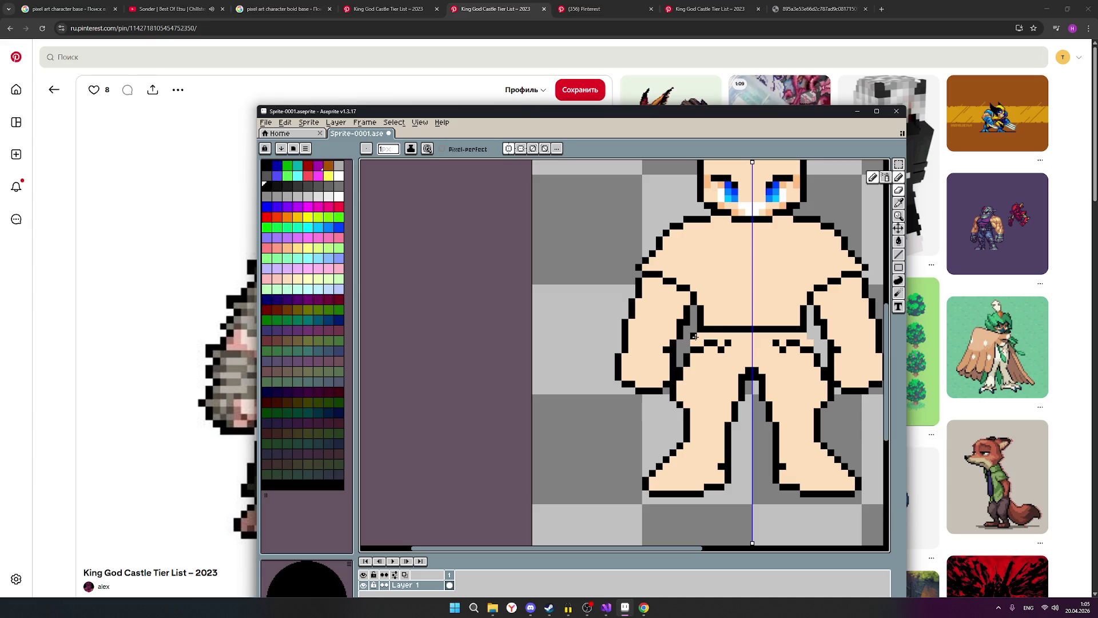
pyautogui.click(693, 337)
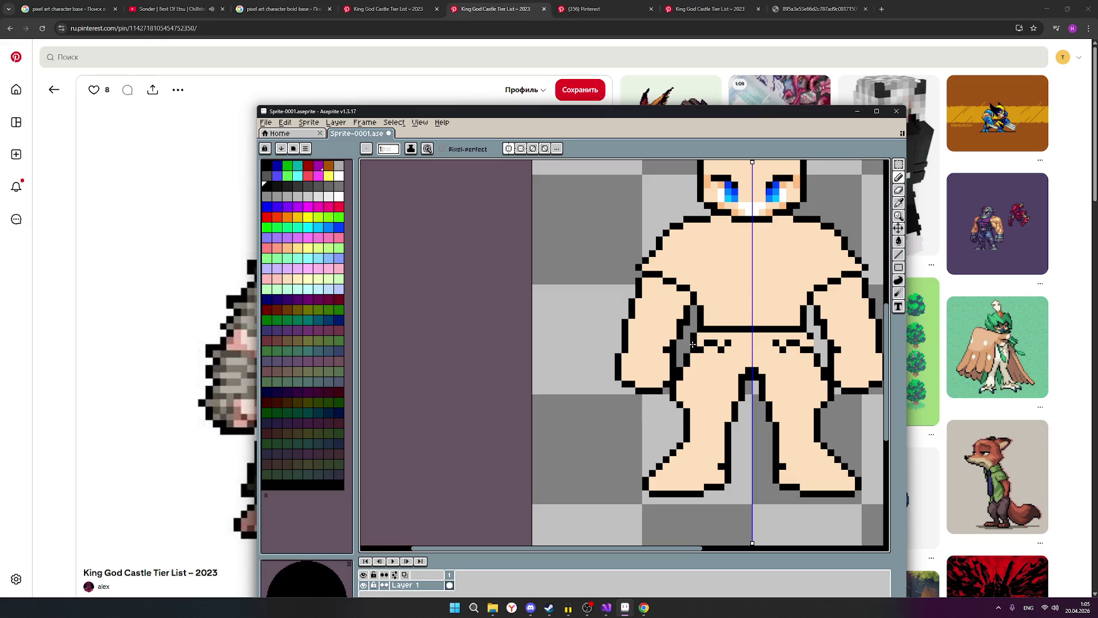
pyautogui.click(695, 345)
pyautogui.click(824, 361)
pyautogui.scroll(-1, 859, 390)
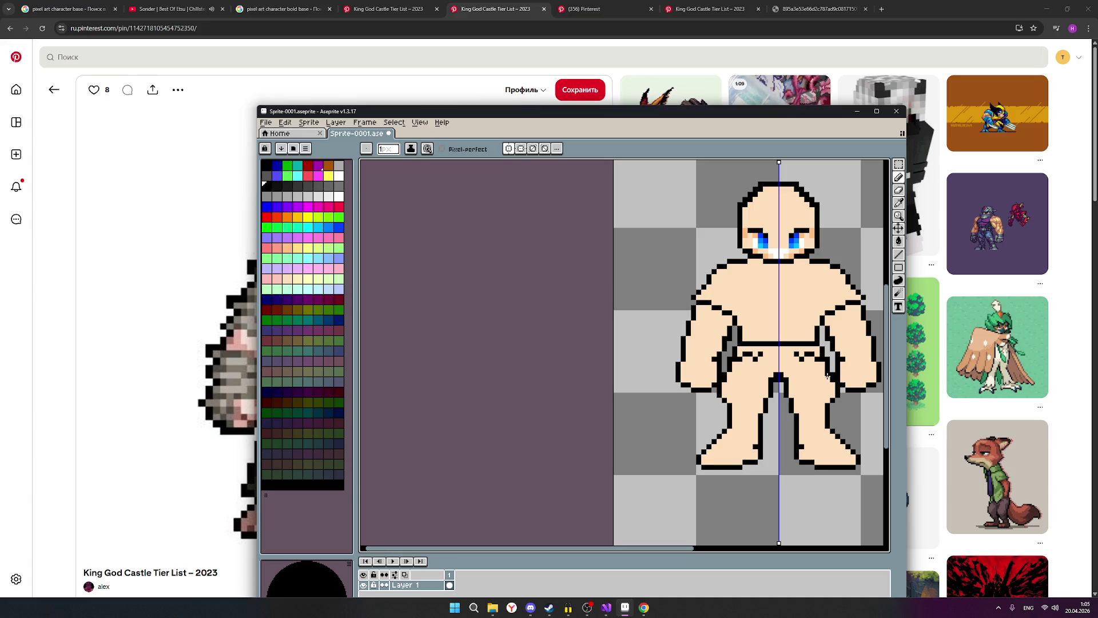
pyautogui.scroll(1, 845, 385)
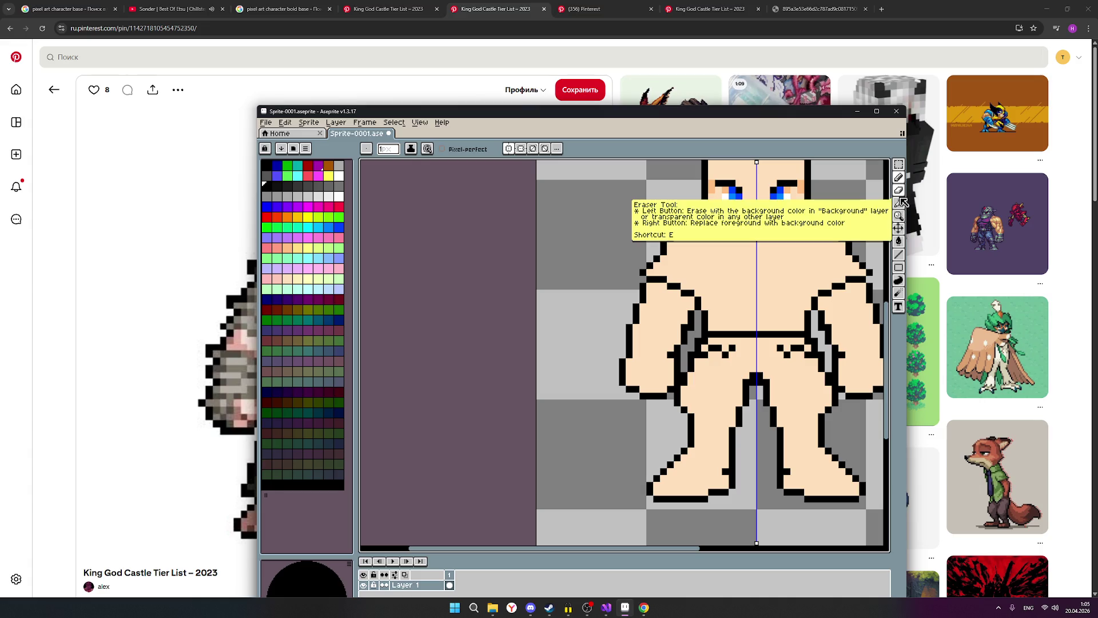
# Step: Paint over the stray black stomach pixels with light skin colour on both sides
pyautogui.click(898, 177)
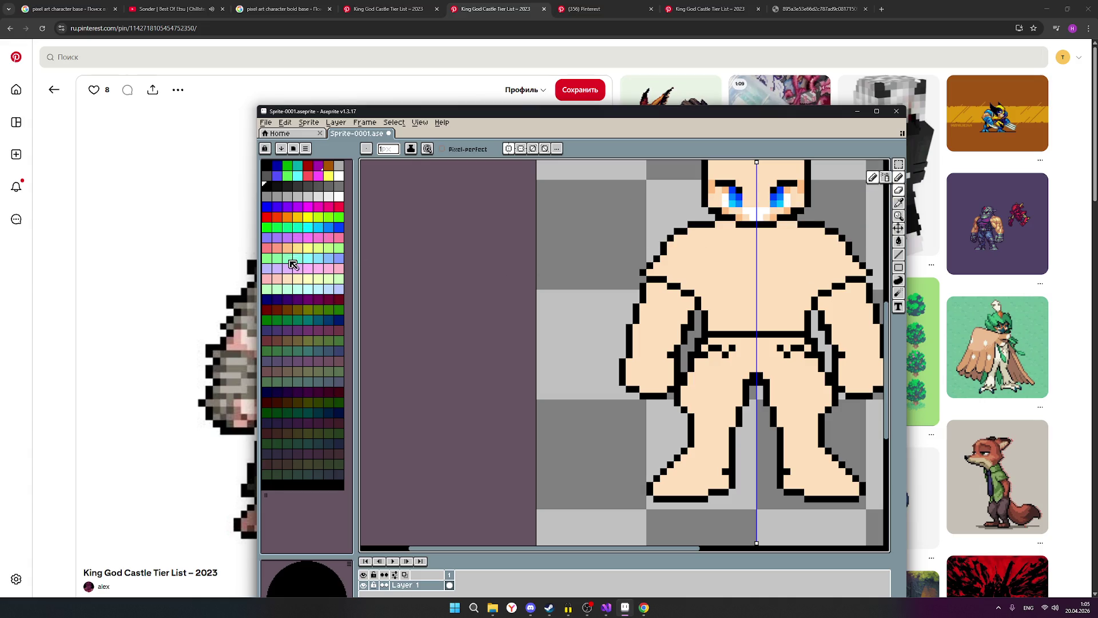
pyautogui.click(289, 279)
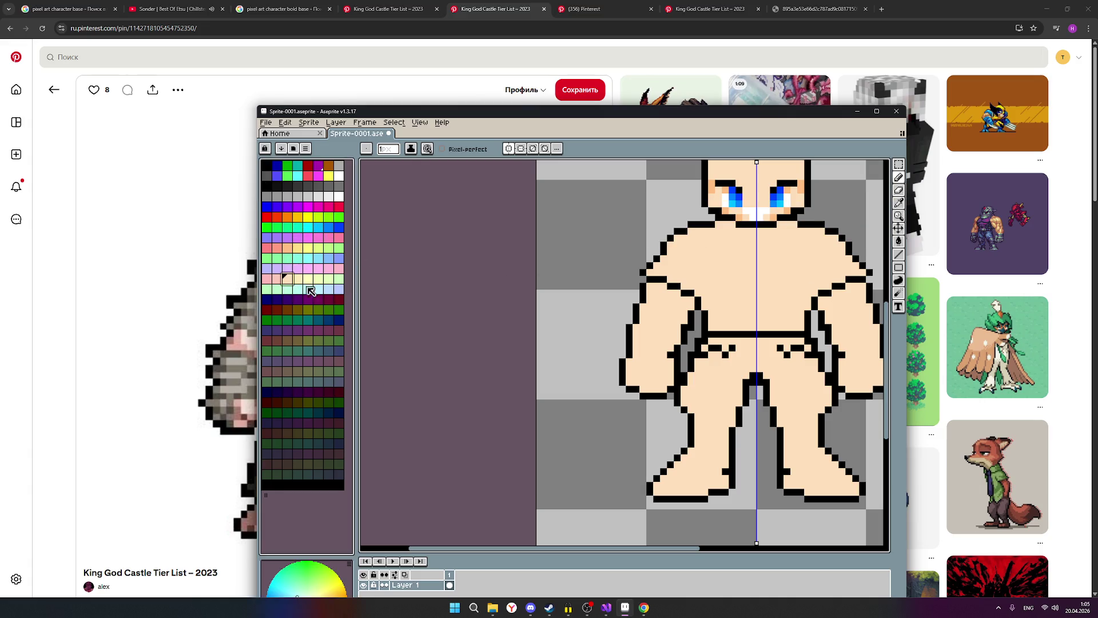
pyautogui.click(724, 353)
pyautogui.click(711, 348)
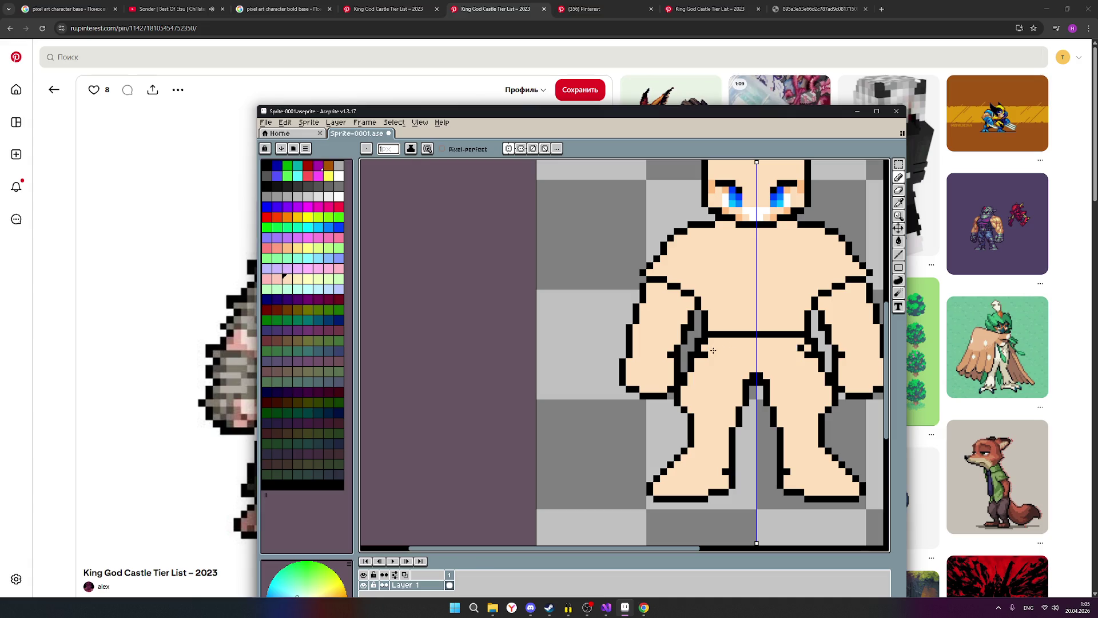
pyautogui.scroll(-1, 734, 371)
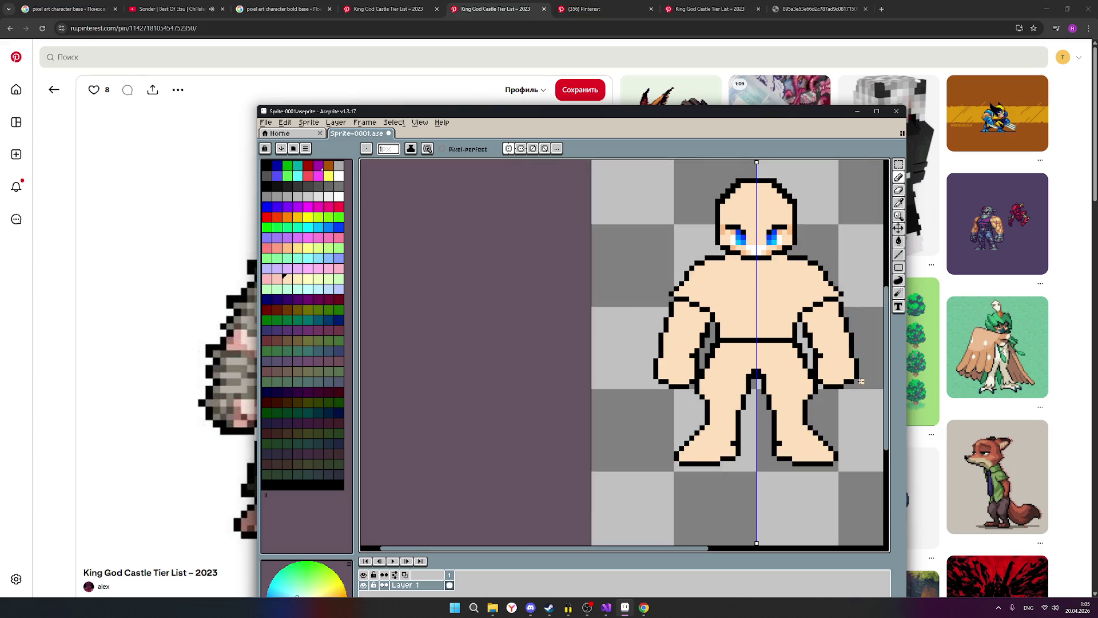
pyautogui.scroll(-1, 861, 380)
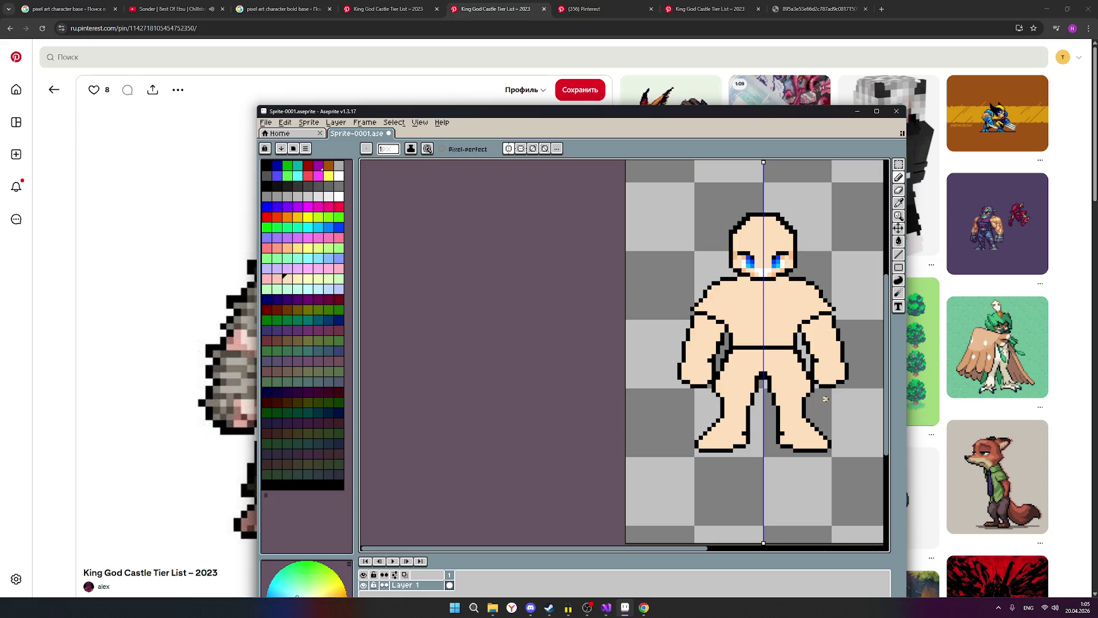
pyautogui.scroll(3, 764, 354)
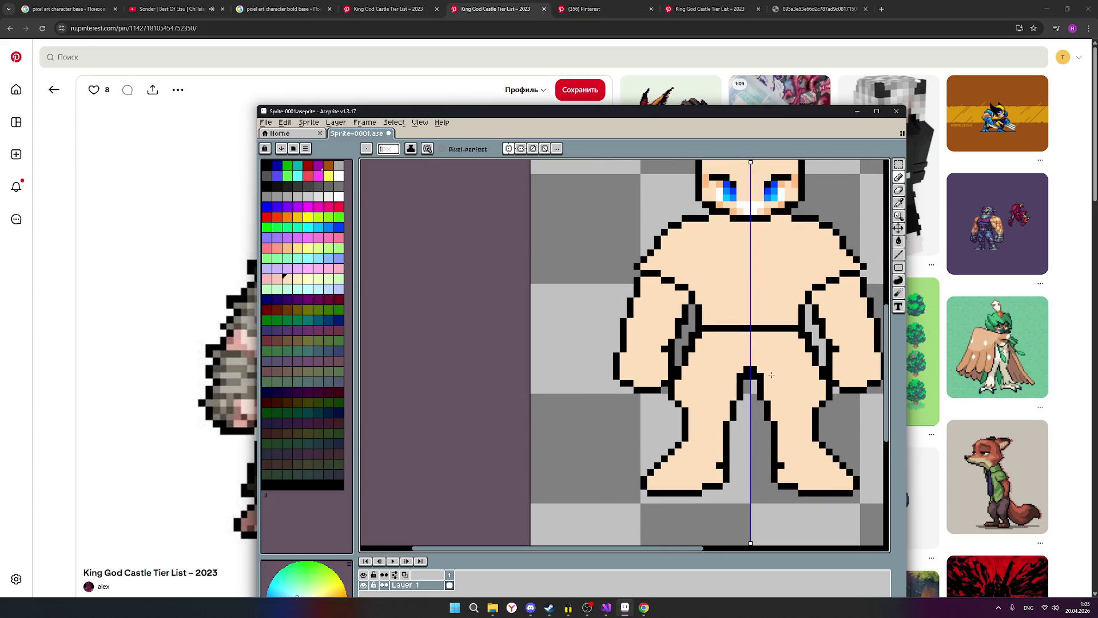
pyautogui.scroll(-3, 763, 332)
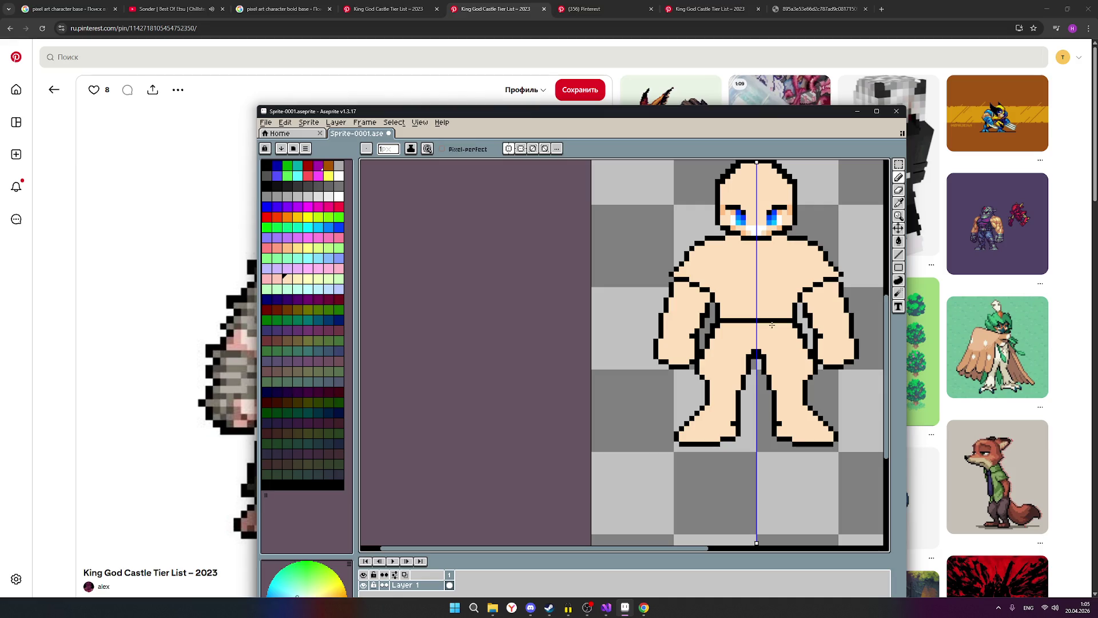
pyautogui.scroll(3, 818, 357)
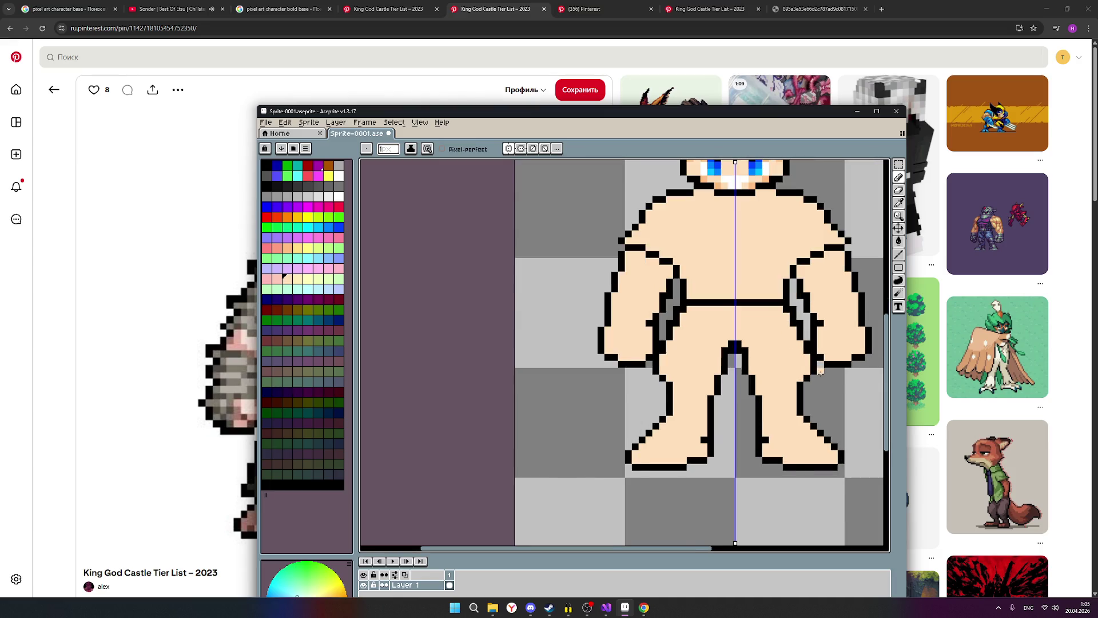
pyautogui.scroll(-2, 820, 377)
pyautogui.scroll(-1, 820, 376)
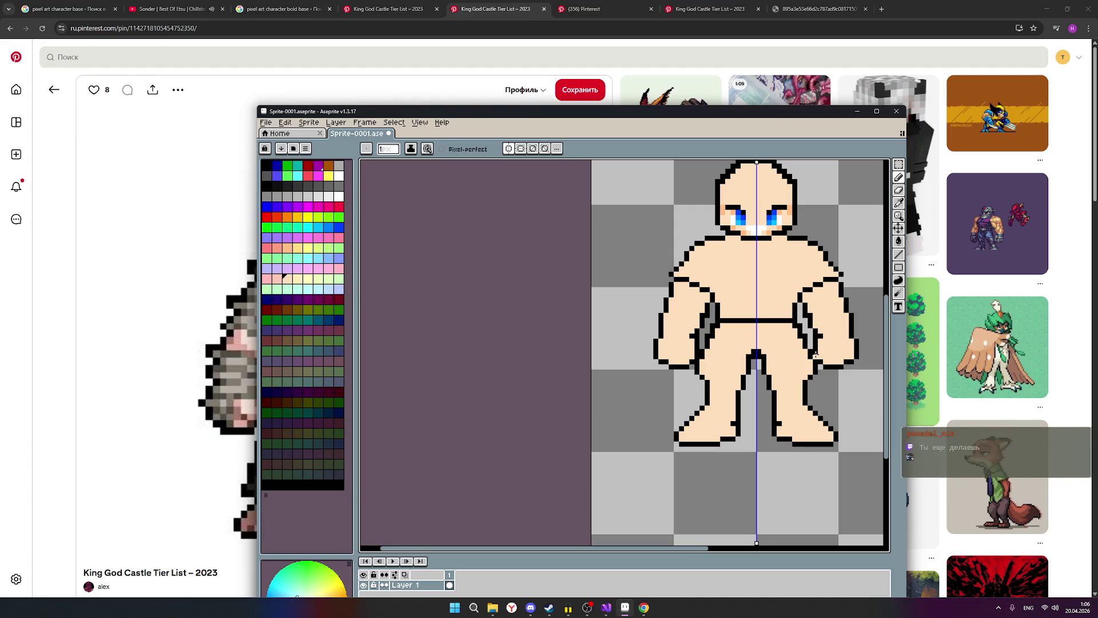
pyautogui.scroll(2, 816, 354)
pyautogui.scroll(-2, 814, 354)
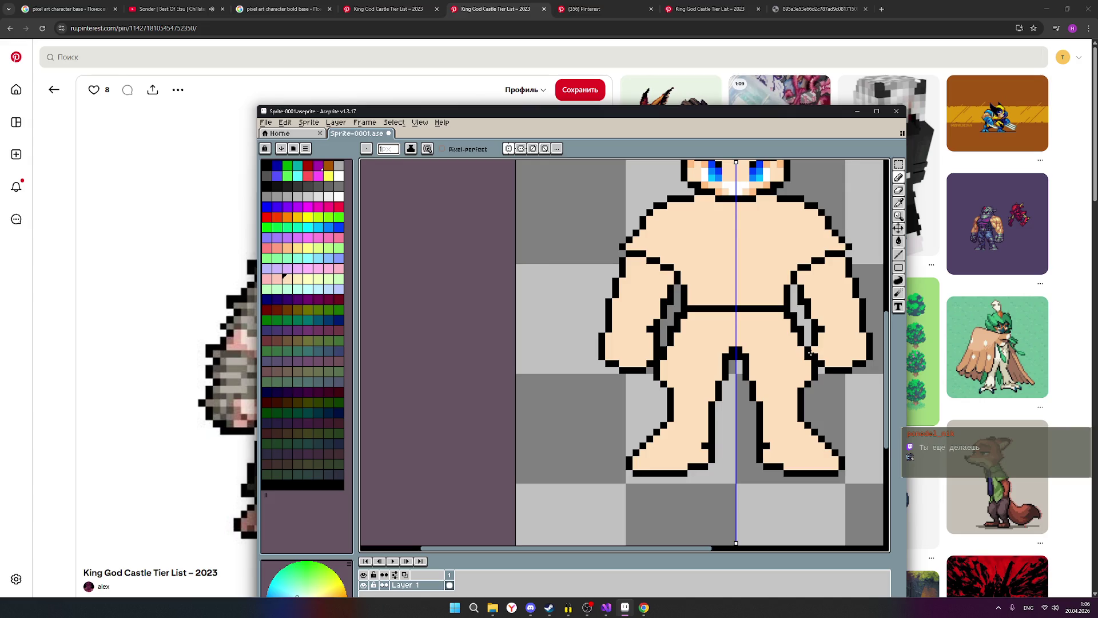
# Step: Re-centre the sprite and move the editor aside to reveal the reference character
pyautogui.moveTo(804, 332); pyautogui.dragTo(733, 369)
pyautogui.scroll(-2, 738, 367)
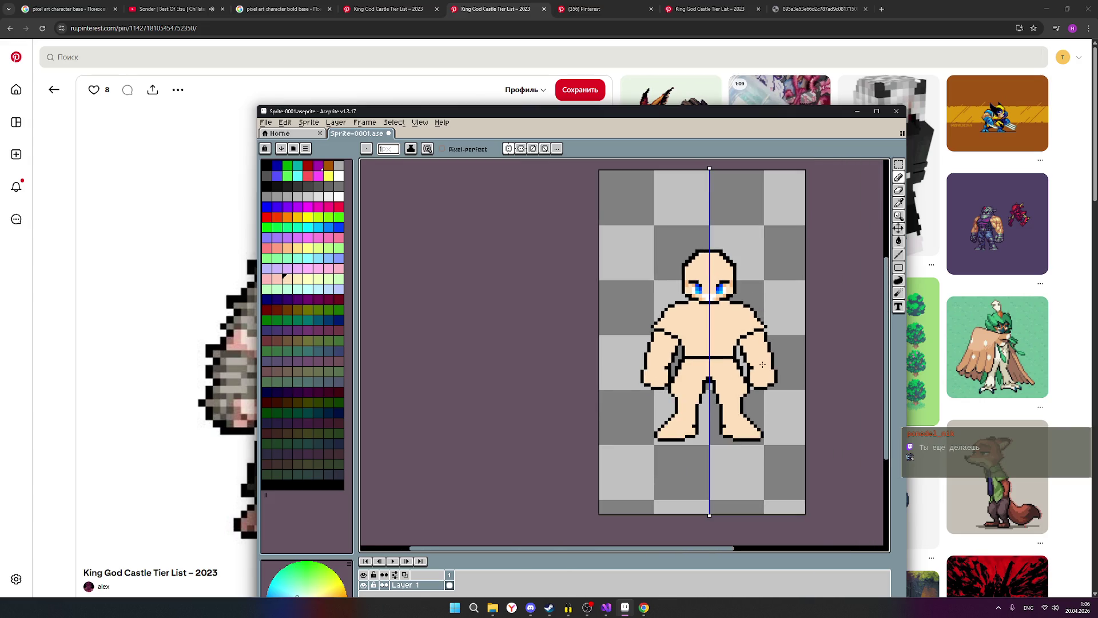
pyautogui.scroll(1, 762, 364)
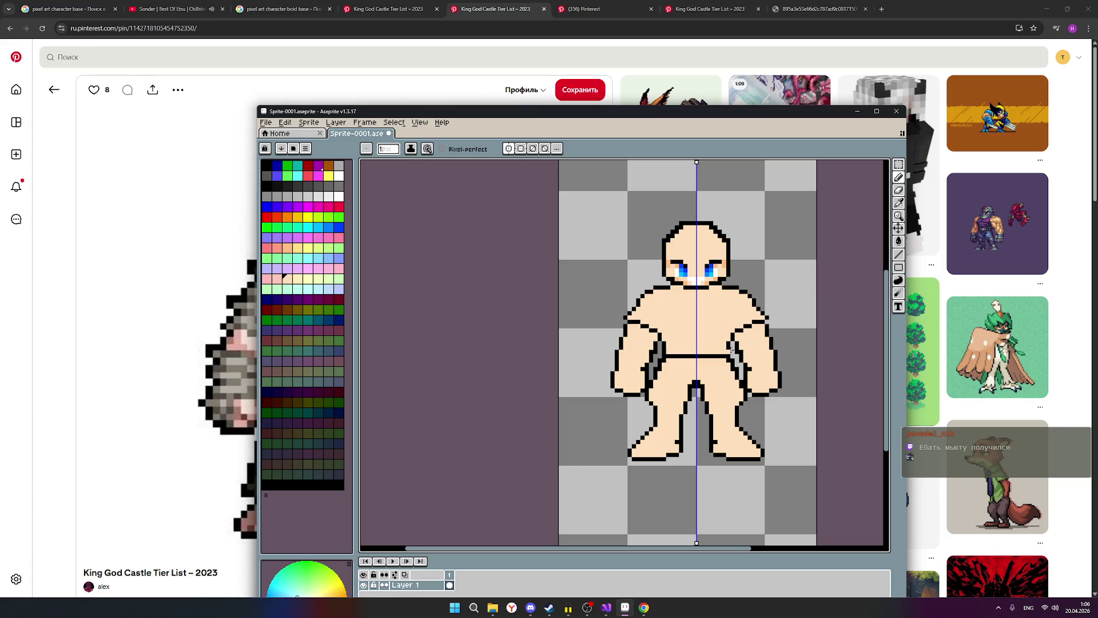
pyautogui.scroll(1, 741, 355)
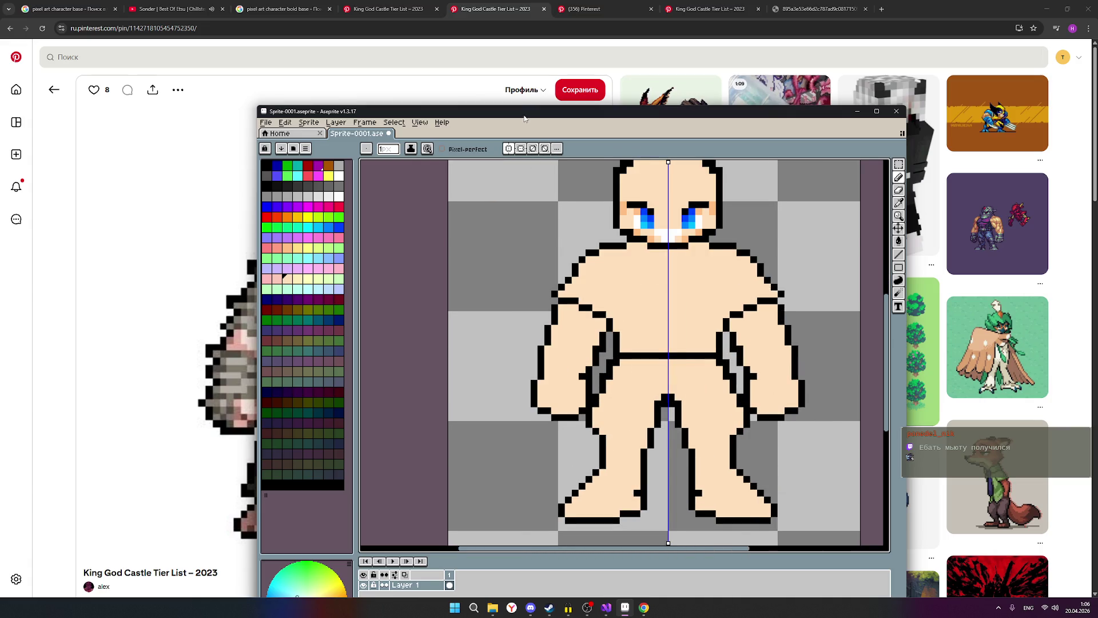
pyautogui.moveTo(522, 116)
pyautogui.mouseDown()
pyautogui.moveTo(740, 99)
pyautogui.moveTo(716, 89)
pyautogui.mouseUp()
pyautogui.scroll(-2, 892, 232)
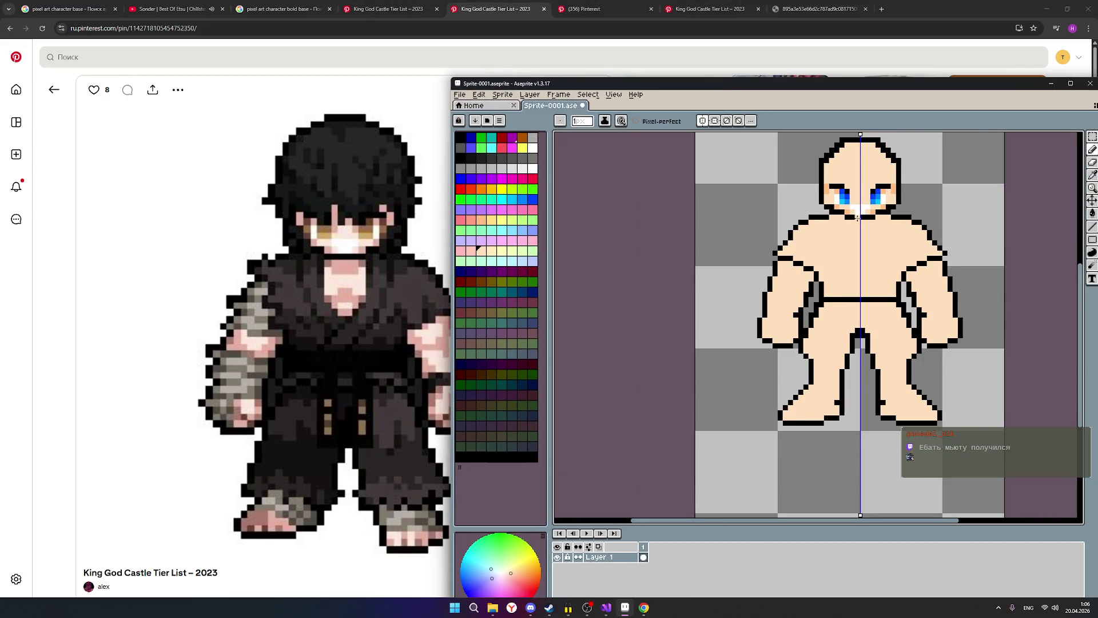
# Step: Try filling a pixel in the gap between the legs, then undo it
pyautogui.moveTo(927, 213)
pyautogui.mouseDown()
pyautogui.moveTo(897, 252)
pyautogui.moveTo(863, 261)
pyautogui.mouseUp()
pyautogui.scroll(1, 849, 287)
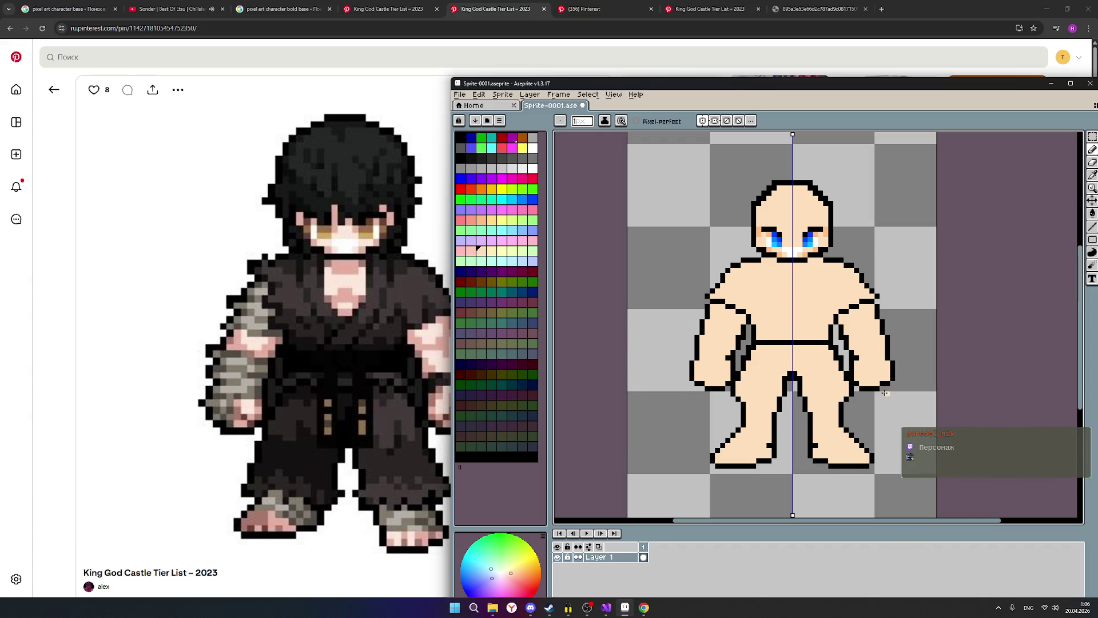
pyautogui.scroll(1, 849, 380)
pyautogui.scroll(1, 864, 364)
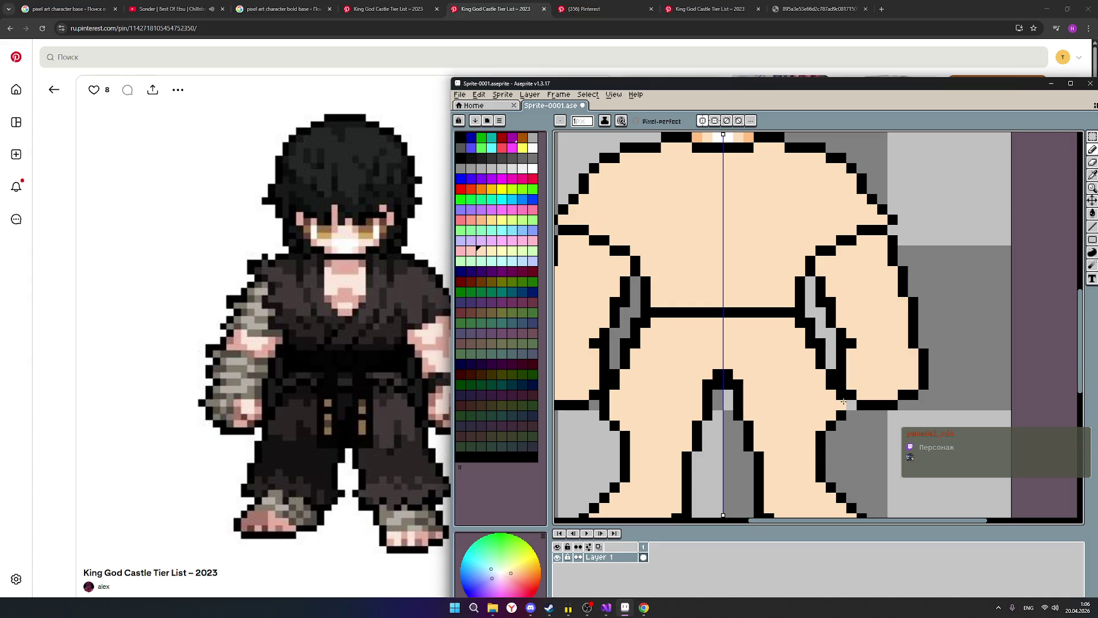
pyautogui.scroll(-1, 868, 392)
pyautogui.scroll(1, 701, 380)
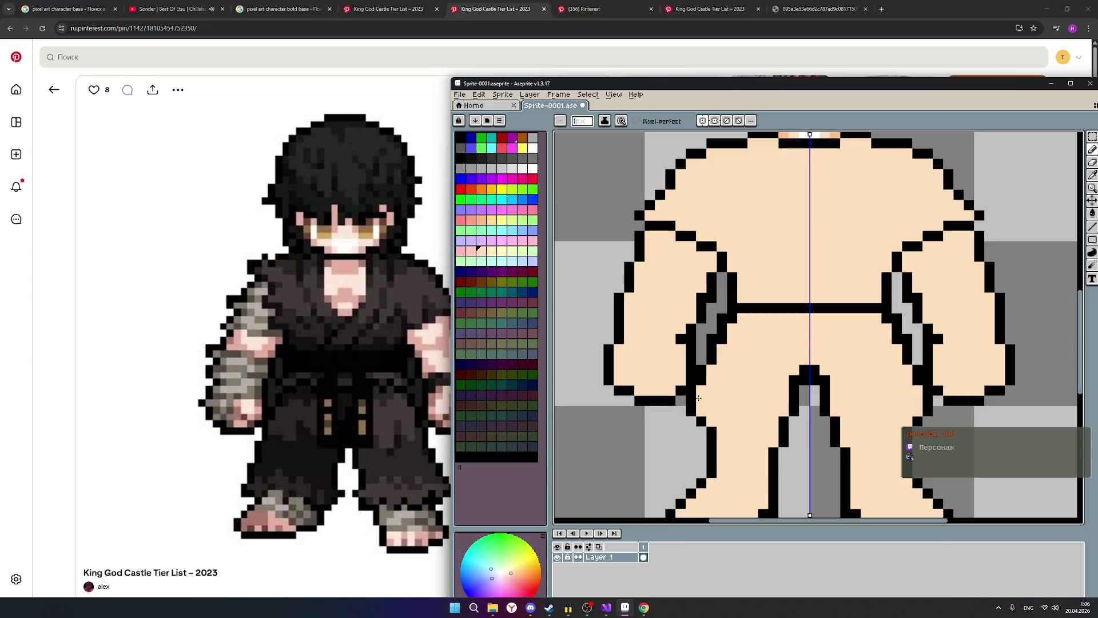
pyautogui.click(802, 399)
pyautogui.hotkey('ctrl', 'z')
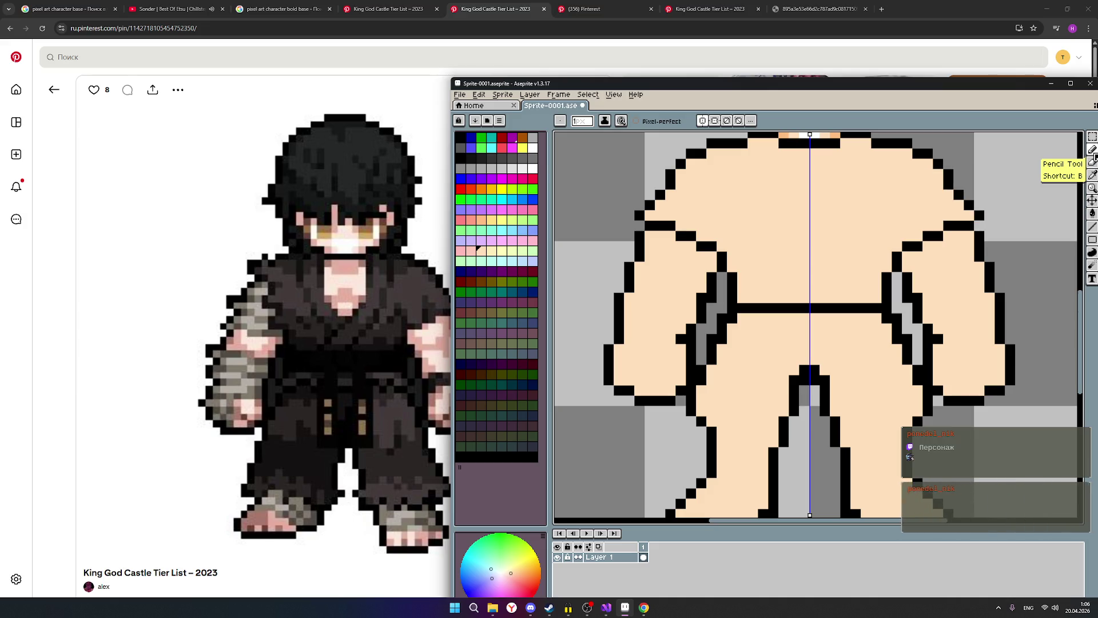
# Step: Erase a few black outline pixels on the arms, mirrored on both sides
pyautogui.click(1093, 153)
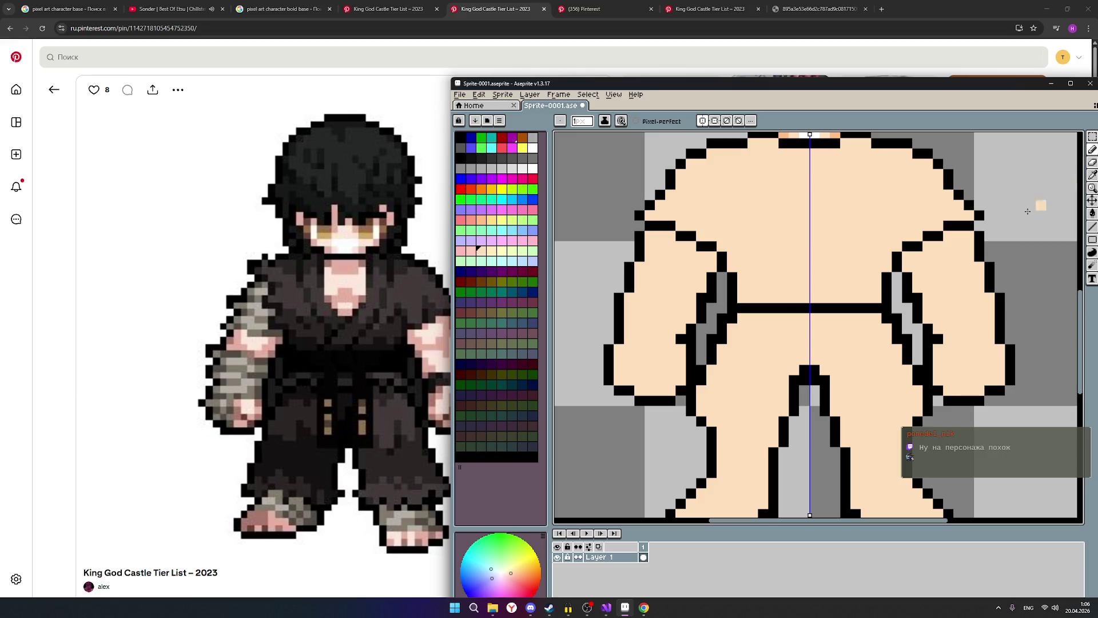
pyautogui.click(461, 158)
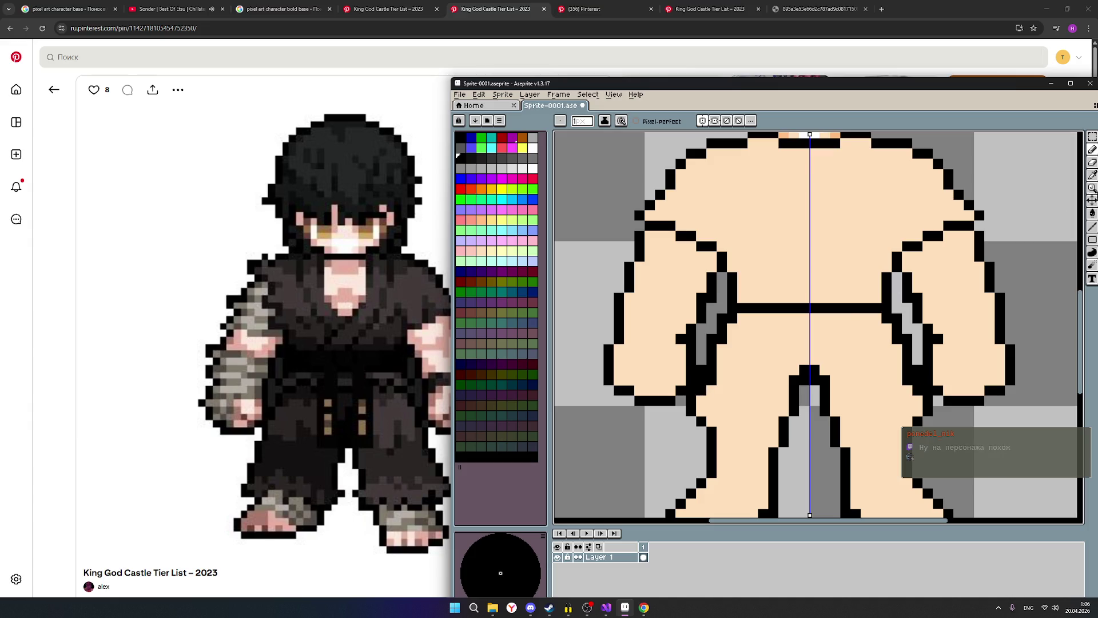
pyautogui.click(1092, 162)
pyautogui.moveTo(691, 370)
pyautogui.mouseDown()
pyautogui.moveTo(701, 370)
pyautogui.moveTo(701, 401)
pyautogui.mouseUp()
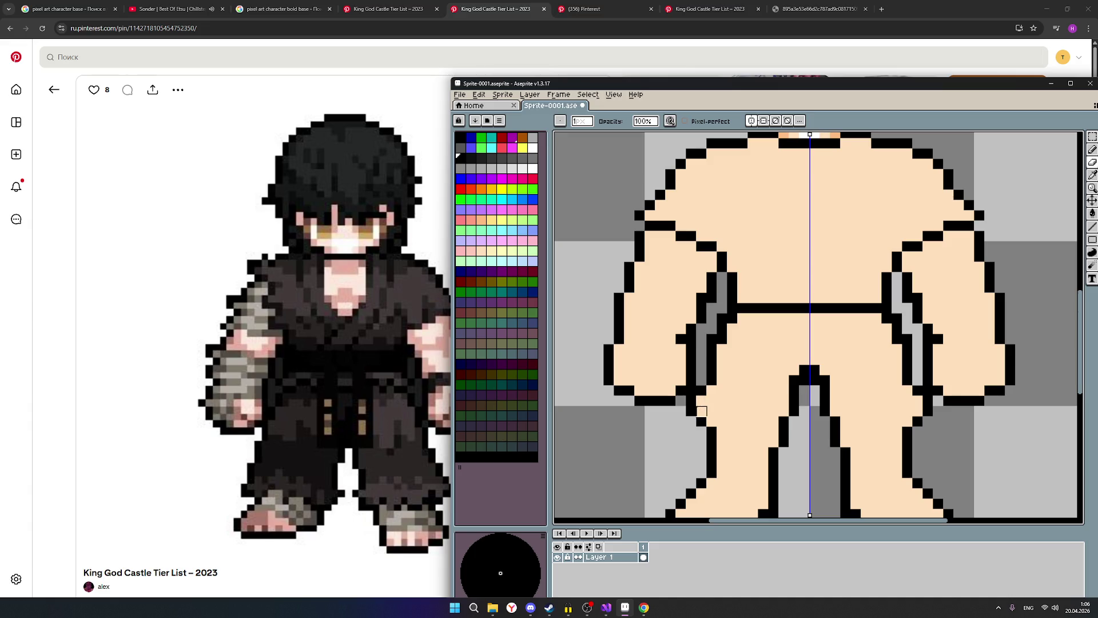
pyautogui.click(690, 391)
pyautogui.click(691, 391)
# Step: Move the editor further right to show the full reference character
pyautogui.scroll(-3, 730, 422)
pyautogui.scroll(-1, 743, 433)
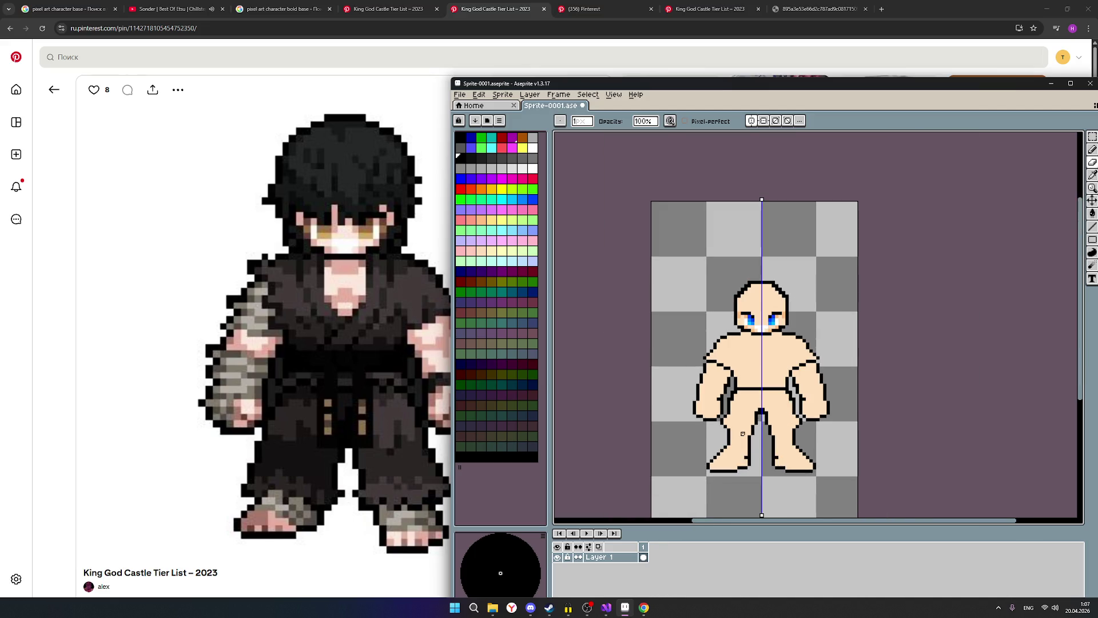
pyautogui.scroll(2, 801, 426)
pyautogui.scroll(2, 801, 424)
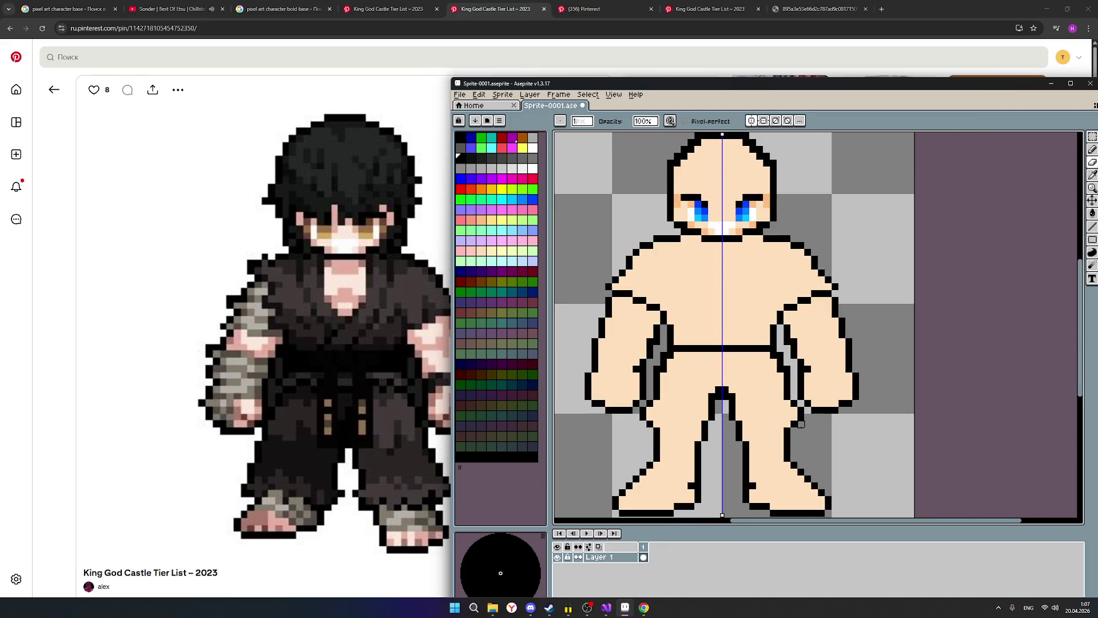
pyautogui.scroll(-1, 801, 424)
pyautogui.moveTo(666, 87); pyautogui.dragTo(747, 84)
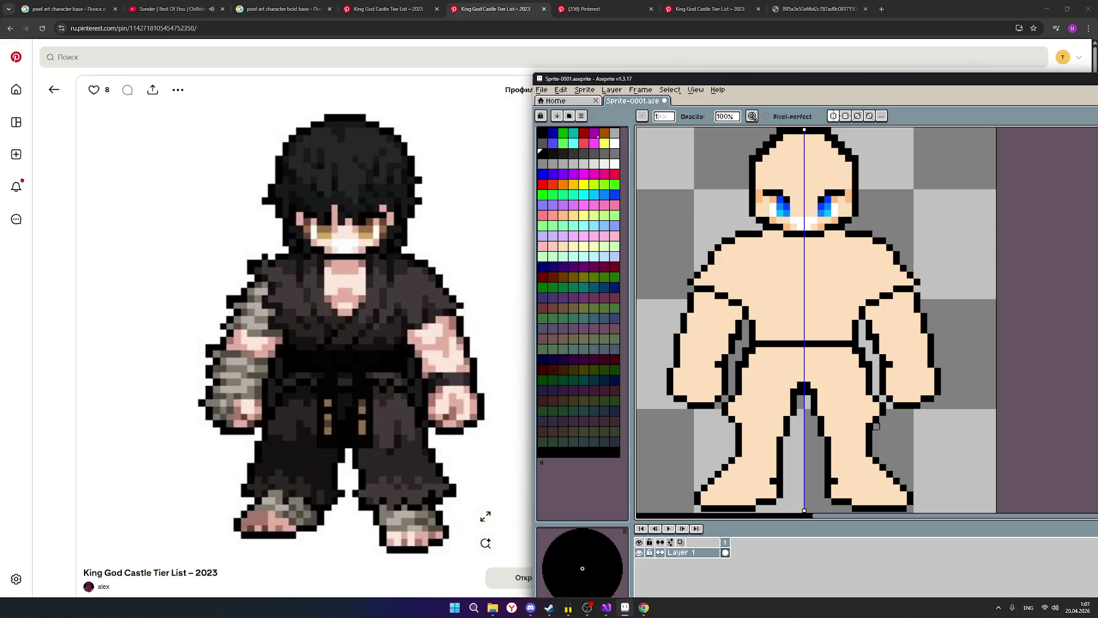
# Step: Fill grey gaps in the lower arms with skin and darken mirrored pixels below both hands
pyautogui.moveTo(884, 413); pyautogui.dragTo(876, 399)
pyautogui.moveTo(876, 406); pyautogui.dragTo(875, 413)
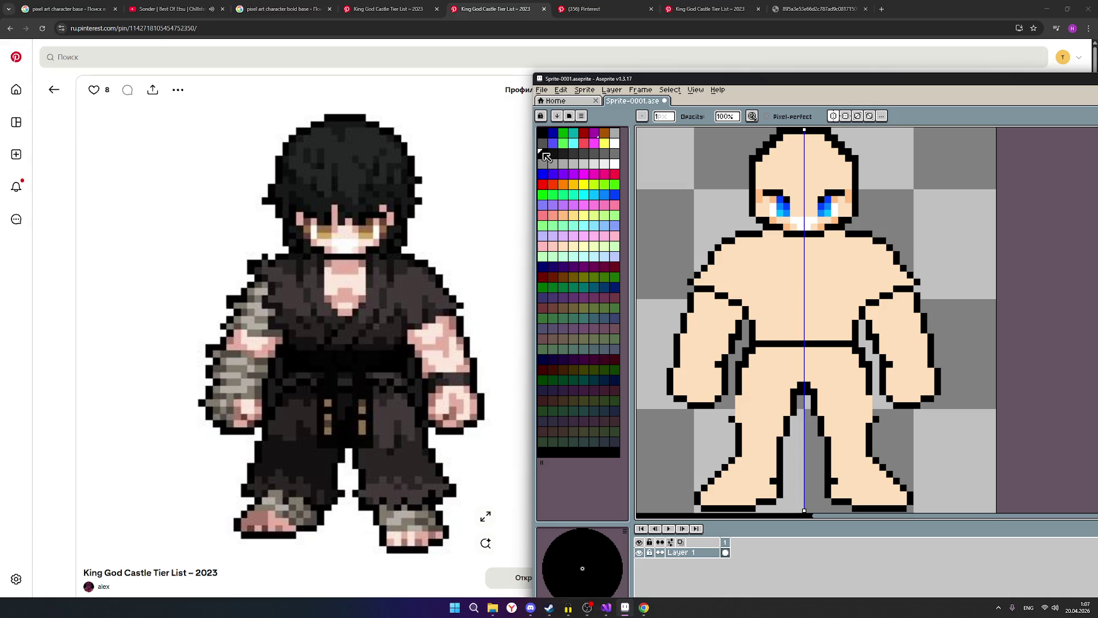
pyautogui.moveTo(811, 83); pyautogui.dragTo(624, 112)
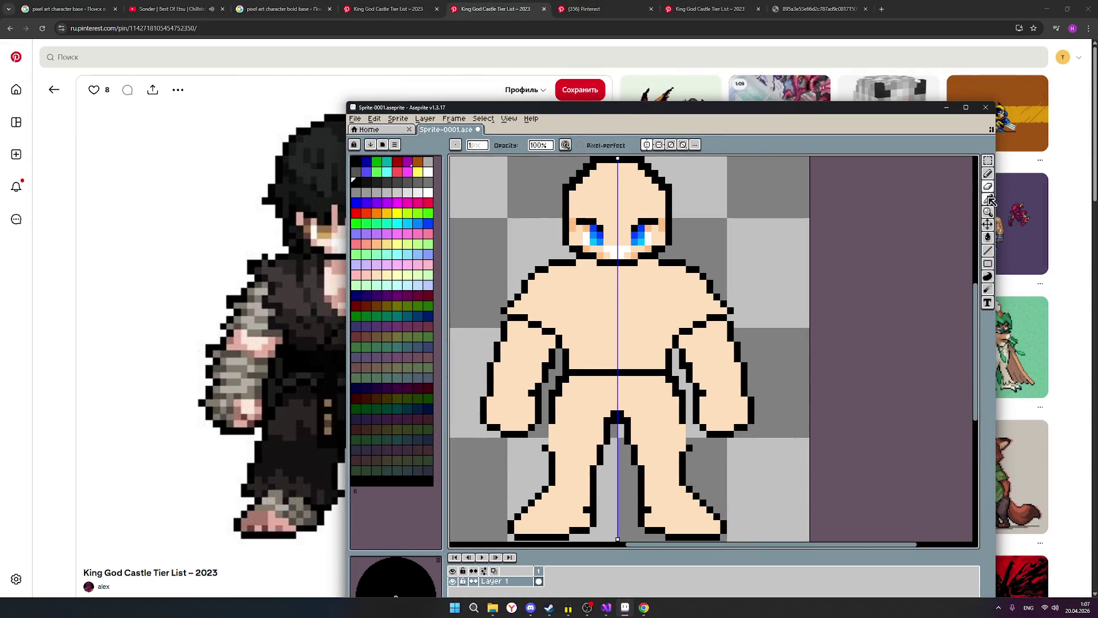
# Step: Erase stray pixels beside the right leg's outer edge
pyautogui.click(988, 176)
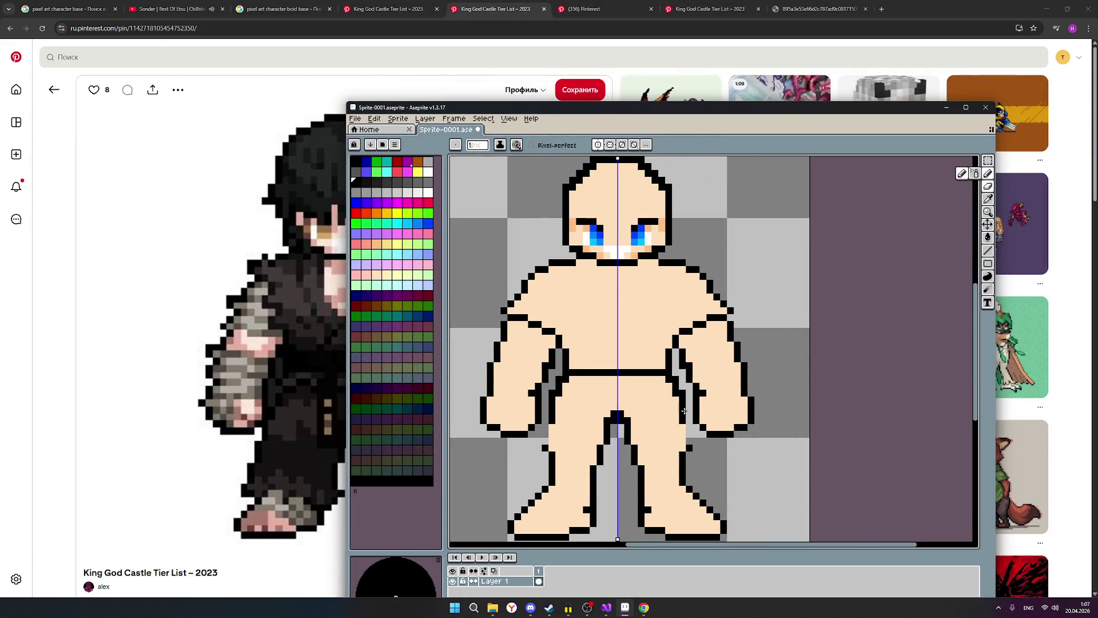
pyautogui.click(686, 429)
pyautogui.click(684, 432)
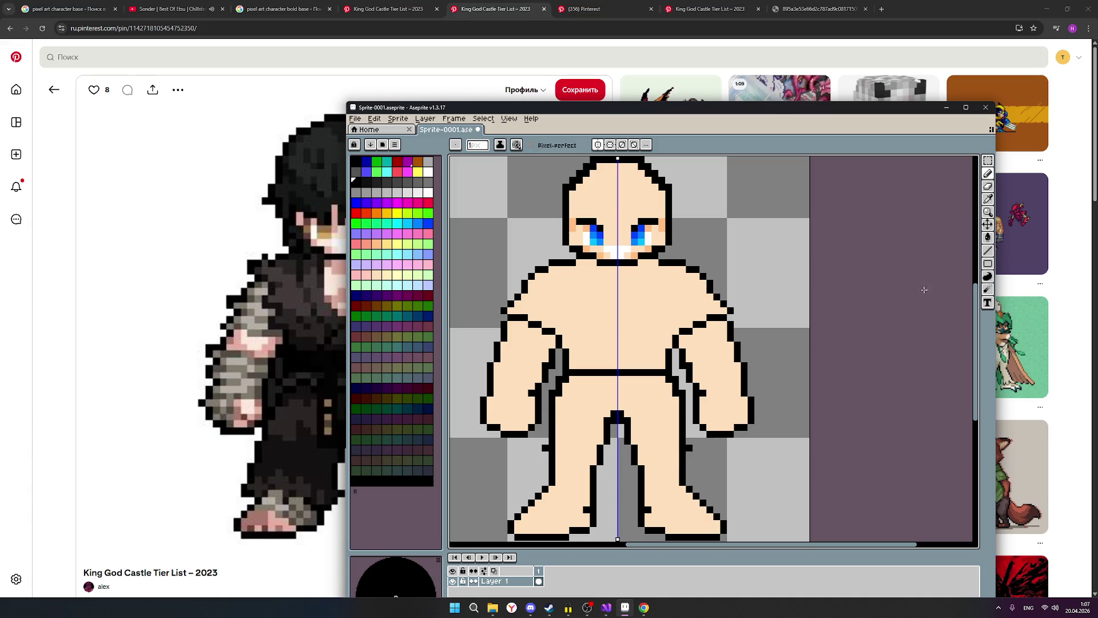
pyautogui.click(988, 186)
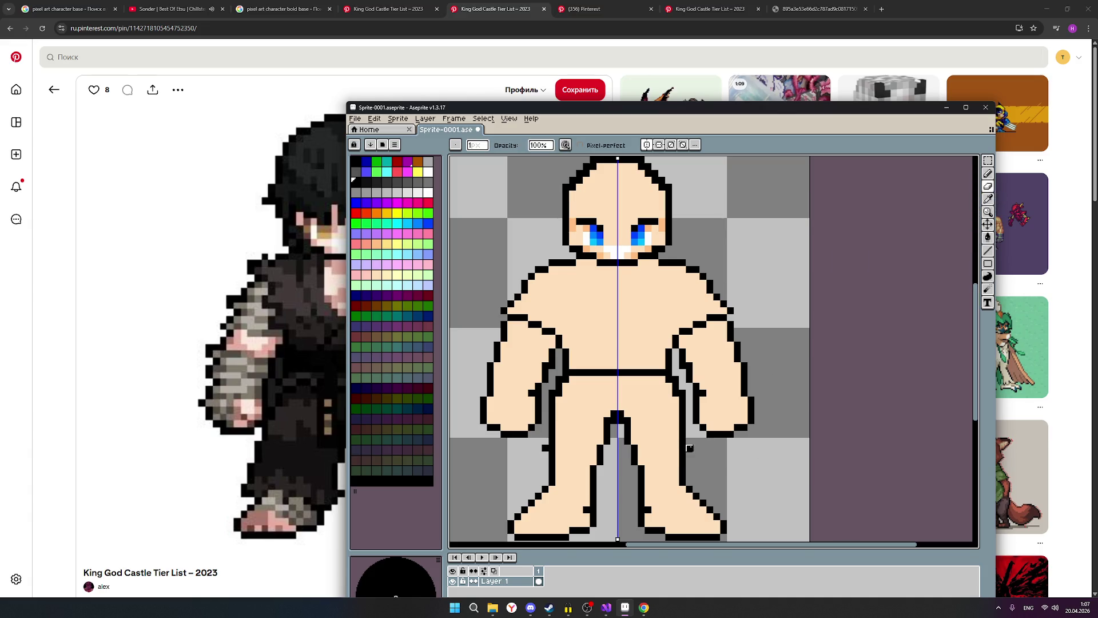
pyautogui.scroll(-1, 724, 462)
pyautogui.scroll(1, 710, 466)
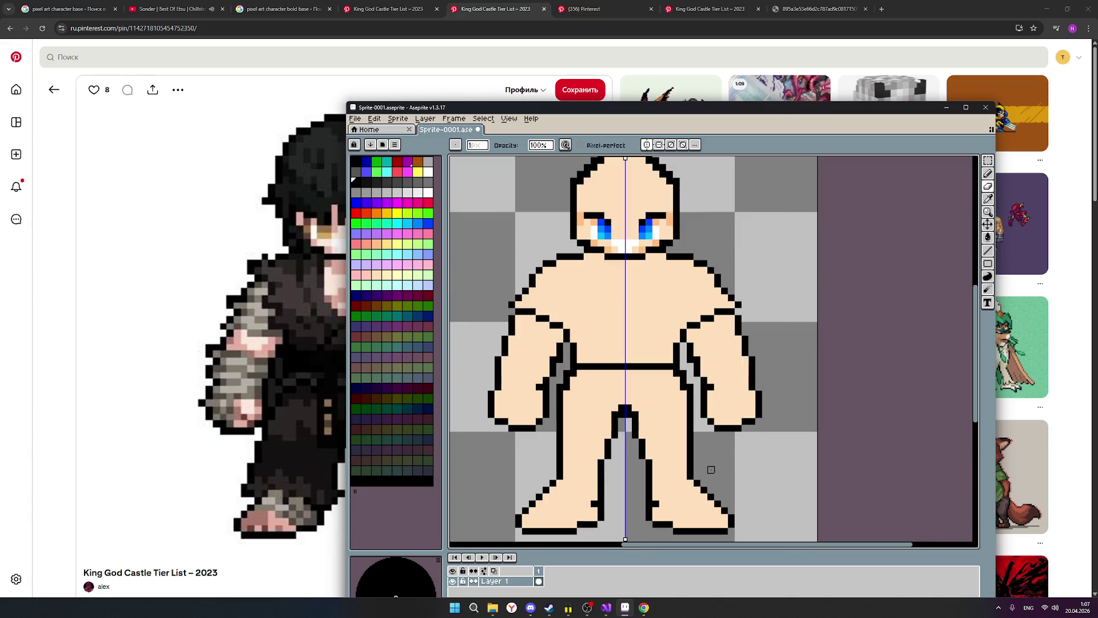
pyautogui.scroll(-1, 711, 469)
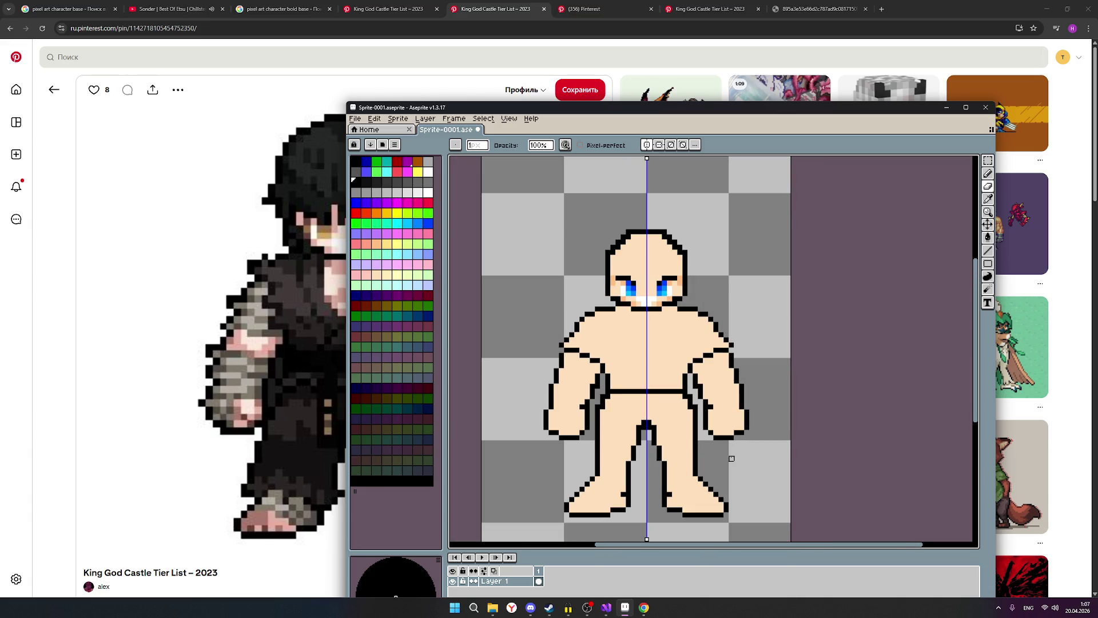
pyautogui.scroll(-2, 732, 457)
pyautogui.scroll(1, 747, 452)
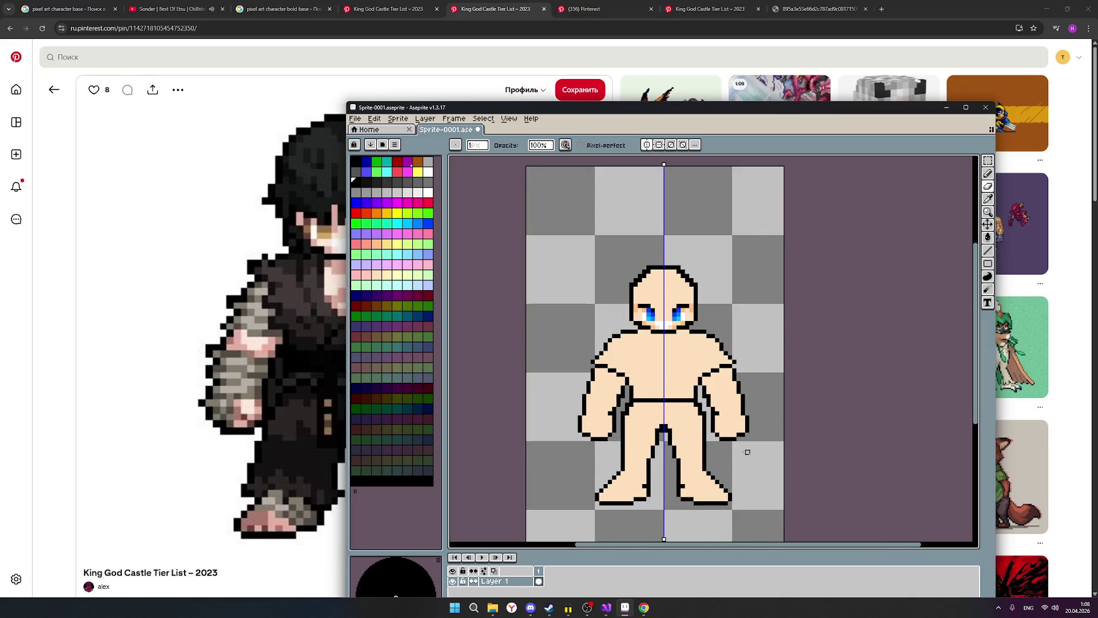
pyautogui.scroll(1, 682, 448)
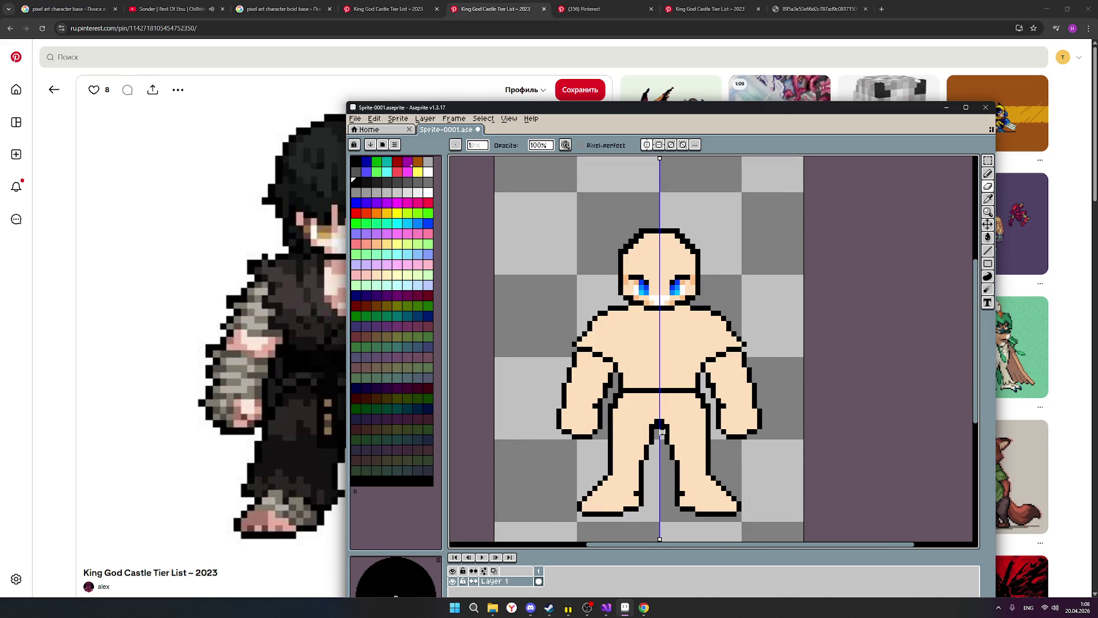
pyautogui.scroll(1, 660, 432)
pyautogui.scroll(-1, 641, 433)
# Step: Add mirrored black outline pixels at the hips, then move the window beside the reference
pyautogui.click(988, 174)
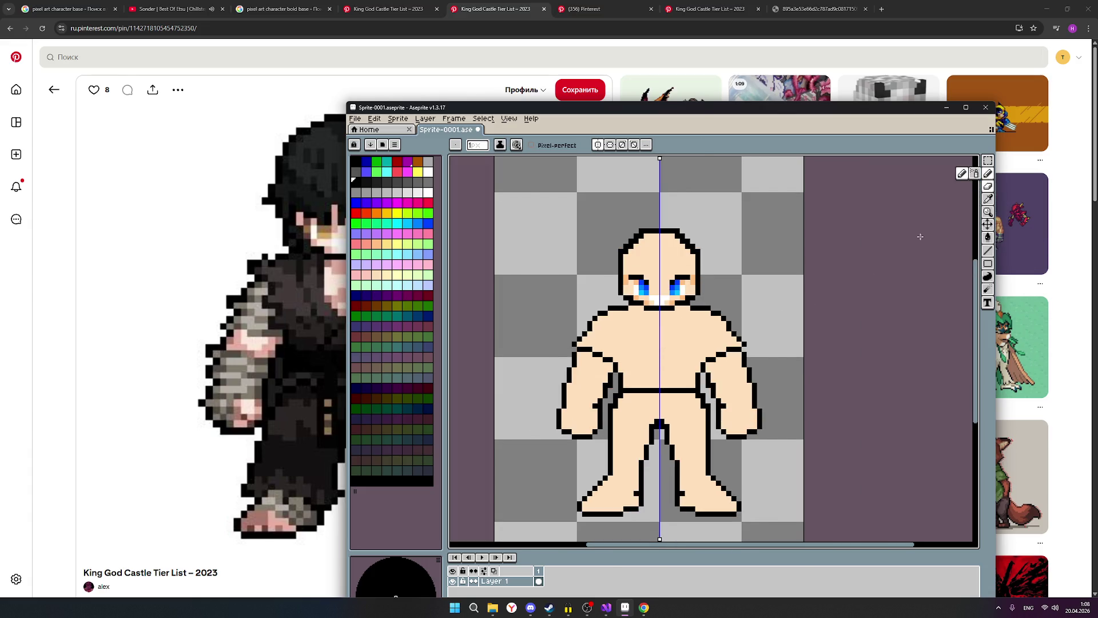
pyautogui.scroll(1, 624, 412)
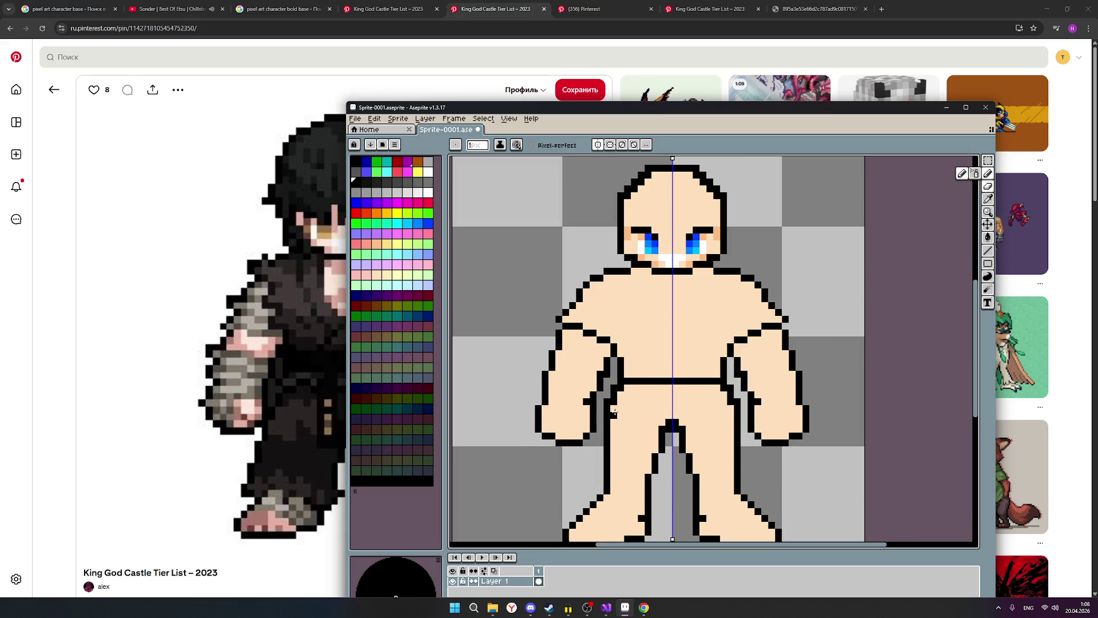
pyautogui.click(622, 394)
pyautogui.click(629, 388)
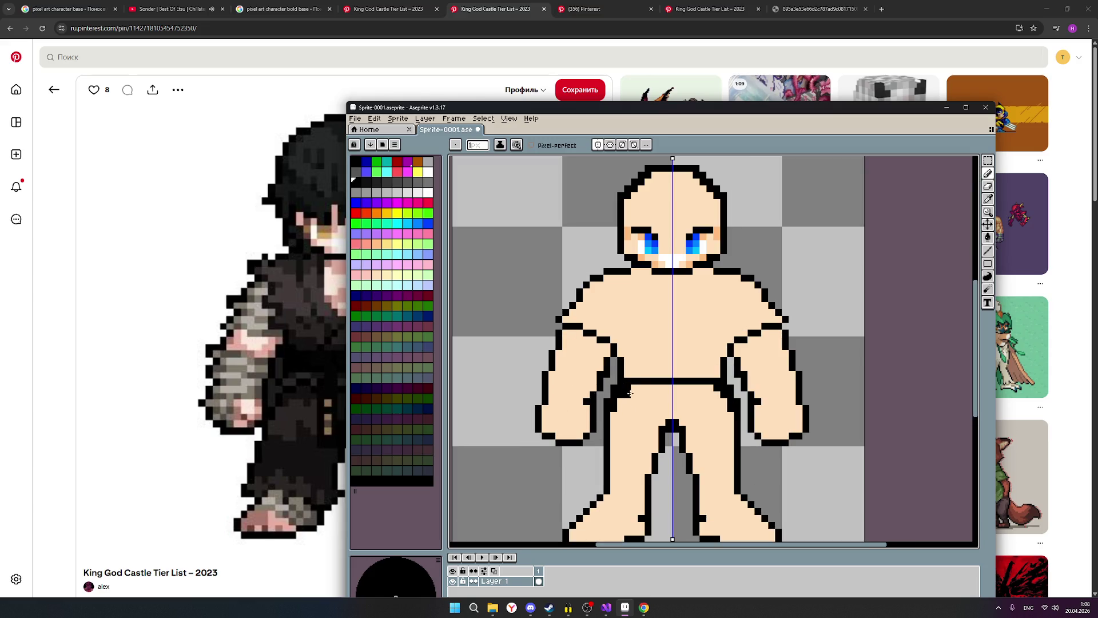
pyautogui.scroll(-1, 627, 422)
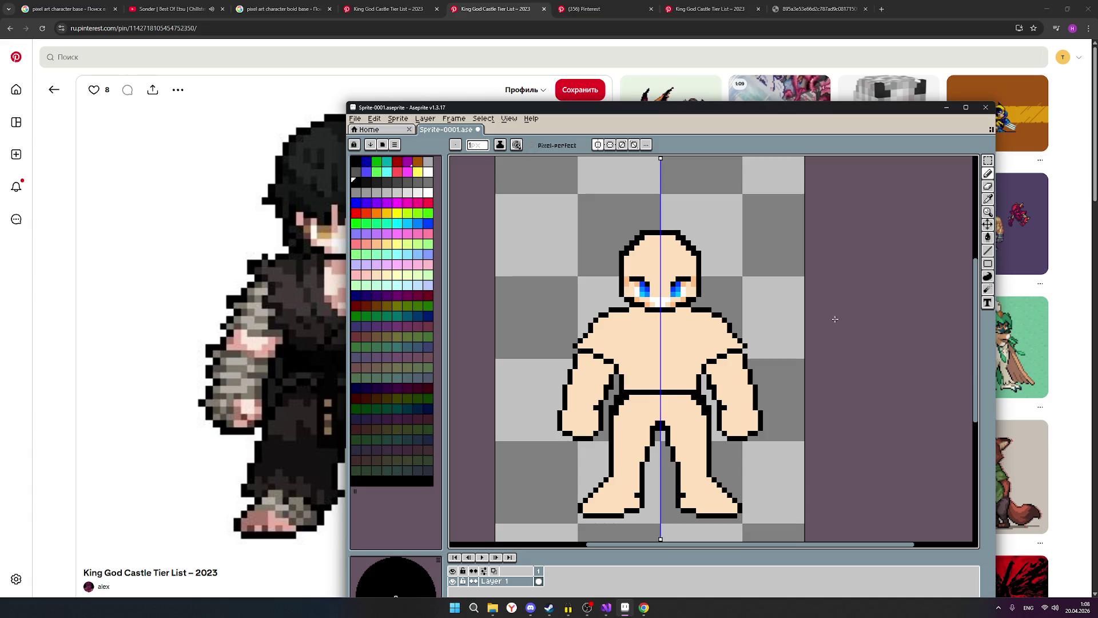
pyautogui.click(987, 186)
pyautogui.scroll(2, 633, 396)
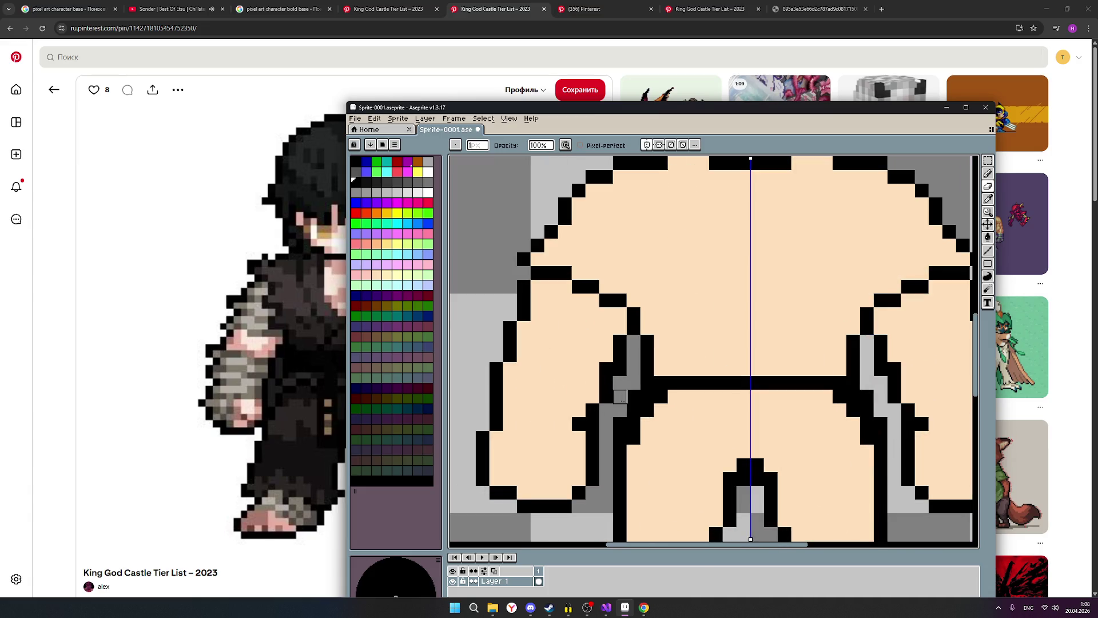
pyautogui.scroll(-2, 757, 411)
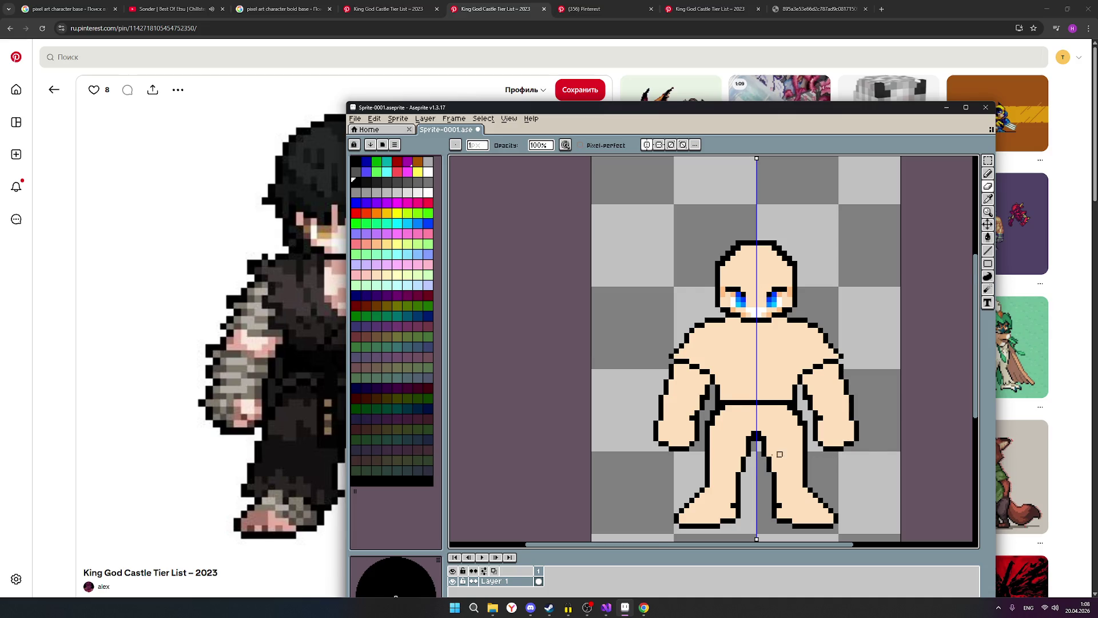
pyautogui.scroll(1, 733, 438)
pyautogui.scroll(1, 734, 438)
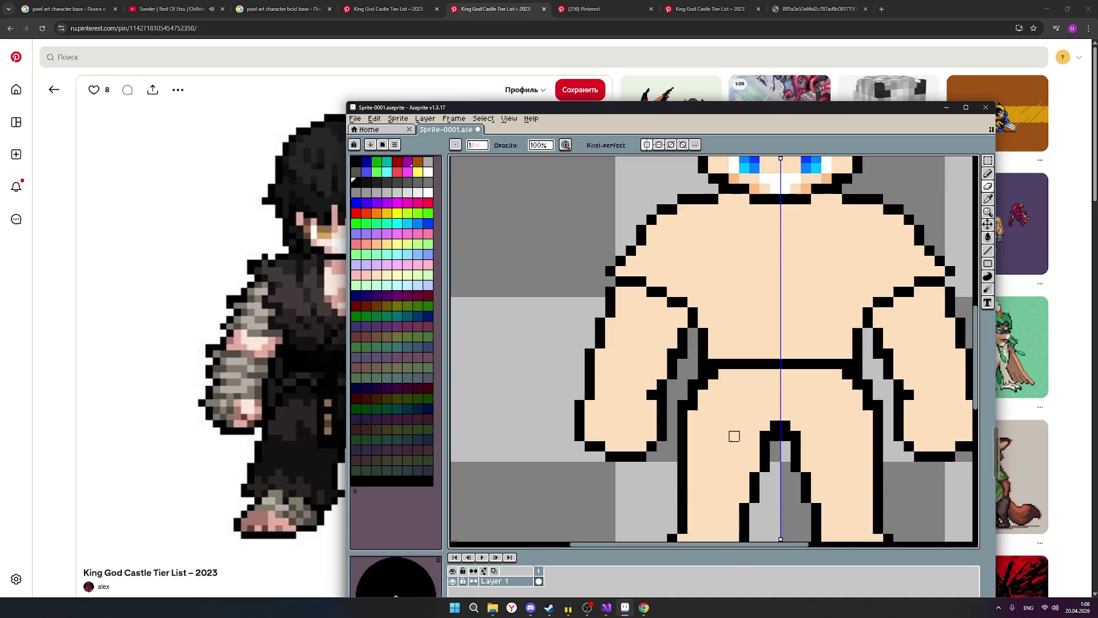
pyautogui.scroll(-2, 734, 437)
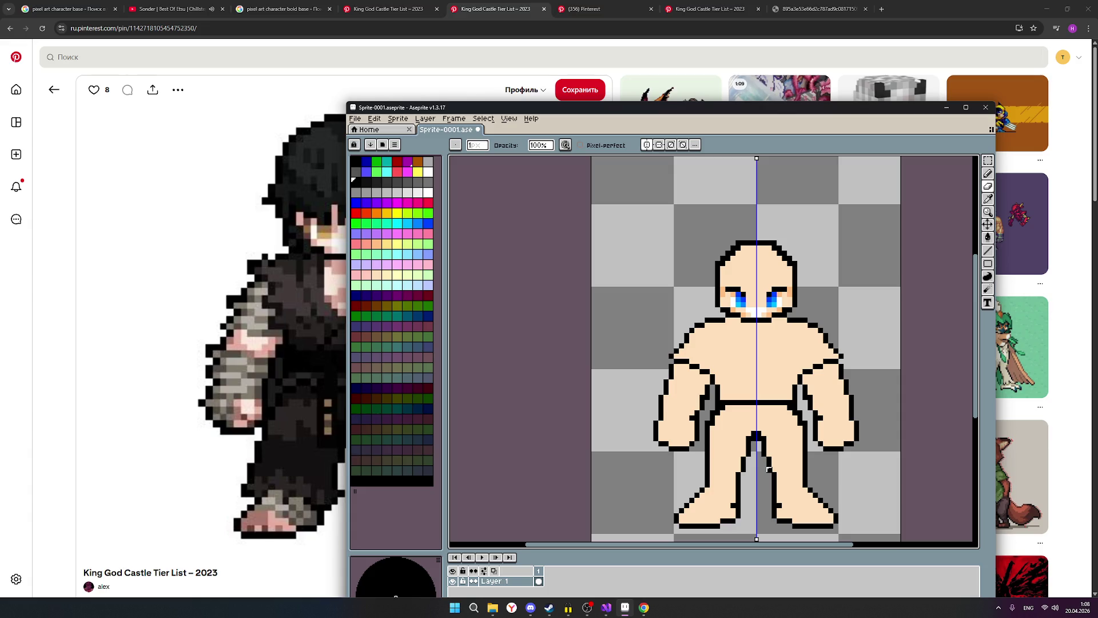
pyautogui.moveTo(559, 109); pyautogui.dragTo(718, 94)
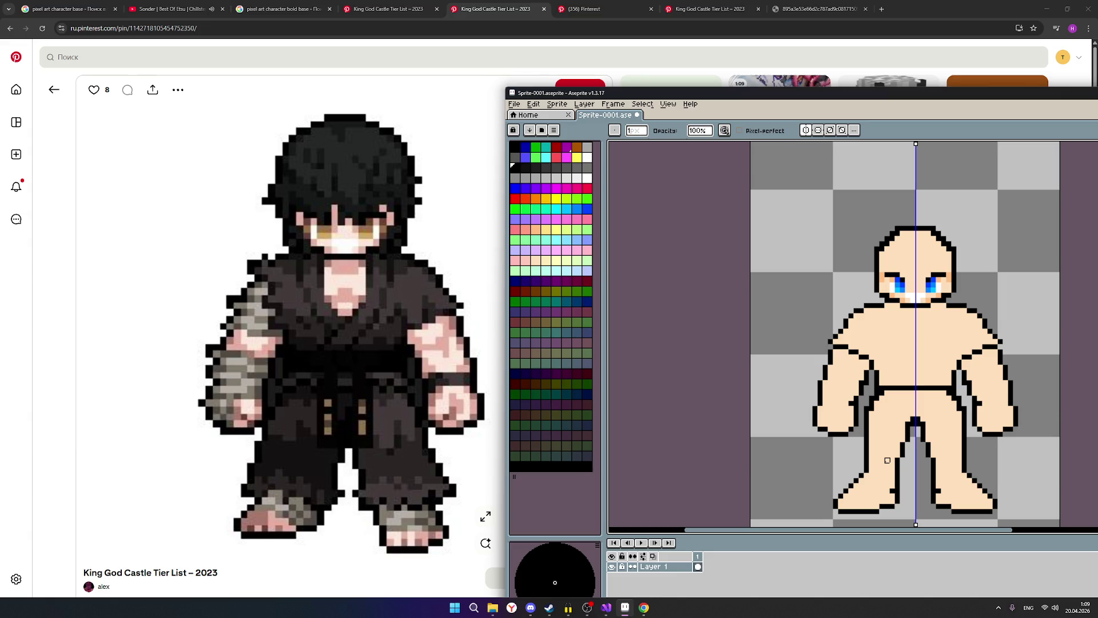
# Step: Zoom in on the shoulders and add a grey pixel at the right shoulder edge, mirrored left
pyautogui.scroll(1, 887, 460)
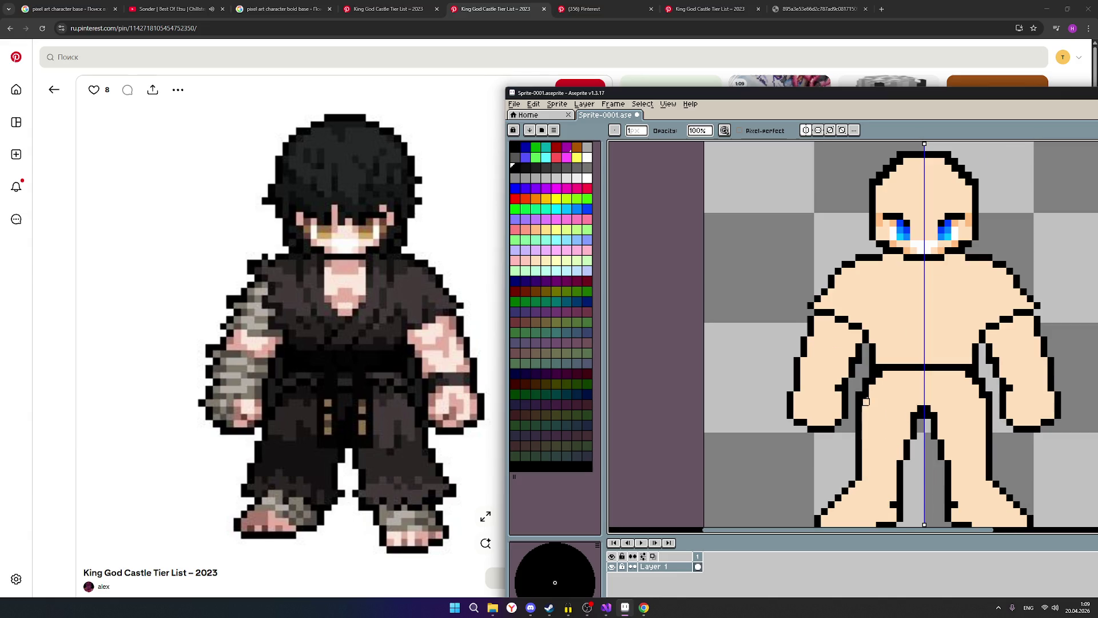
pyautogui.scroll(-1, 914, 409)
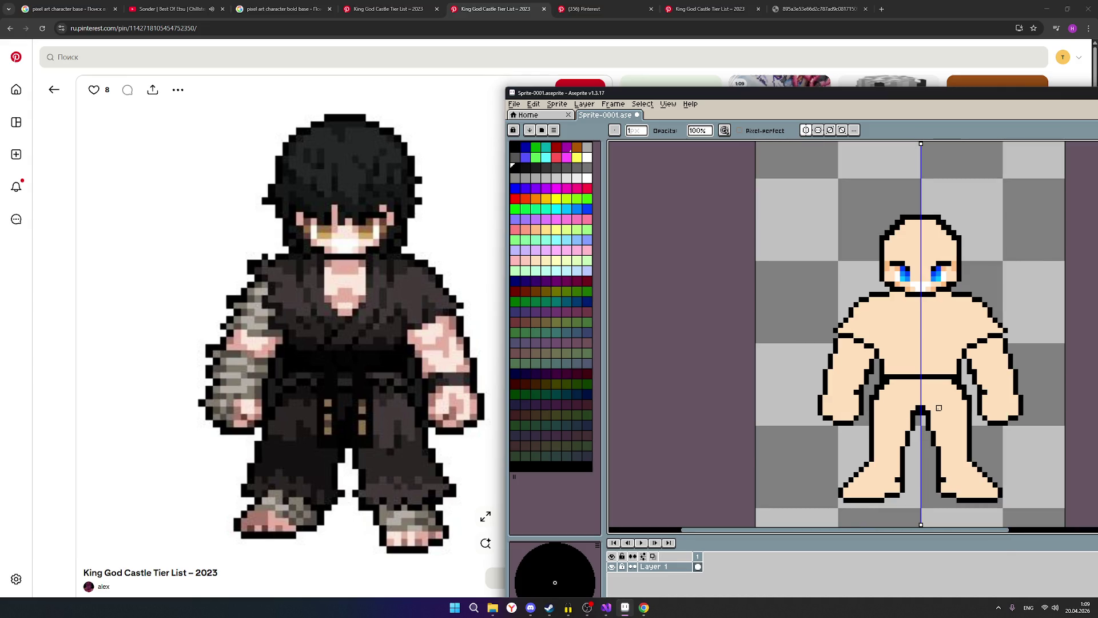
pyautogui.scroll(3, 938, 408)
pyautogui.scroll(-2, 961, 382)
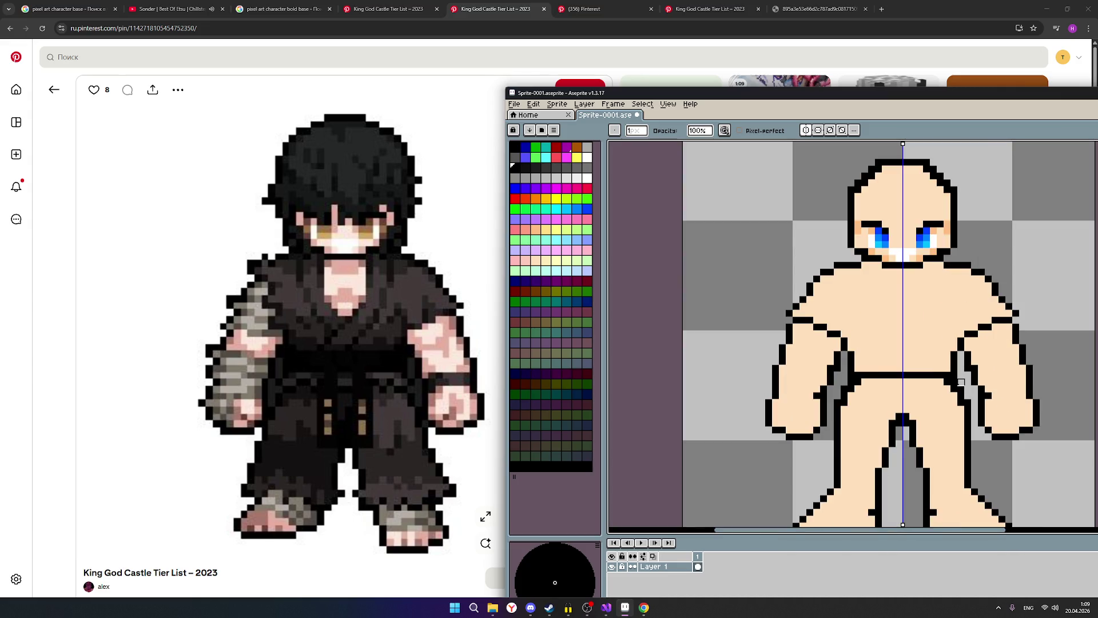
pyautogui.scroll(-1, 961, 382)
pyautogui.scroll(1, 935, 382)
pyautogui.scroll(-1, 934, 382)
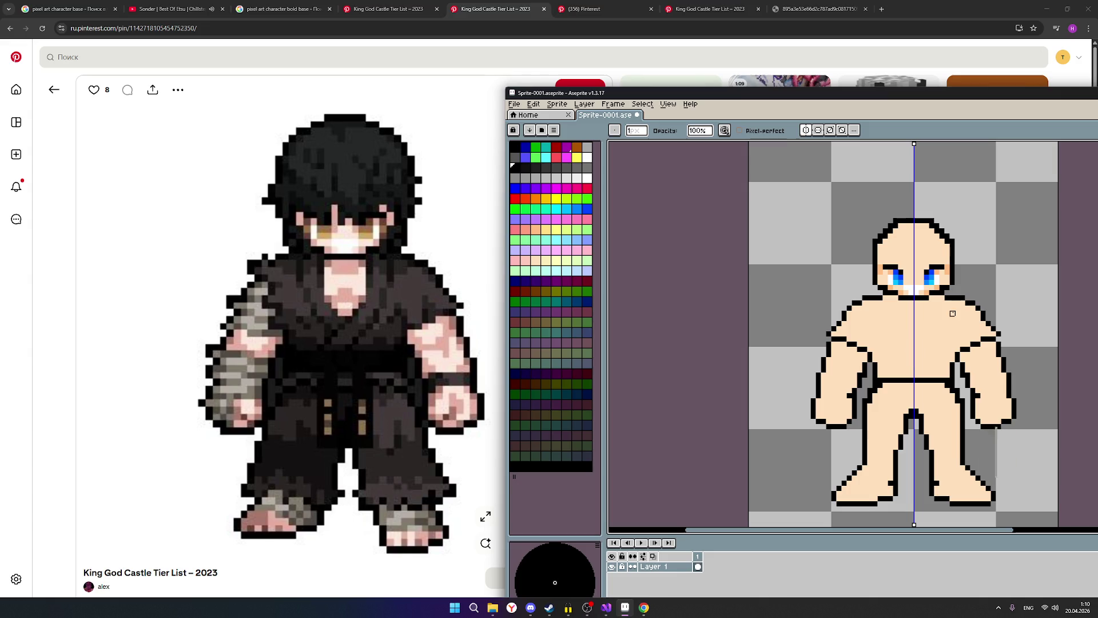
pyautogui.scroll(-1, 952, 369)
pyautogui.scroll(1, 948, 365)
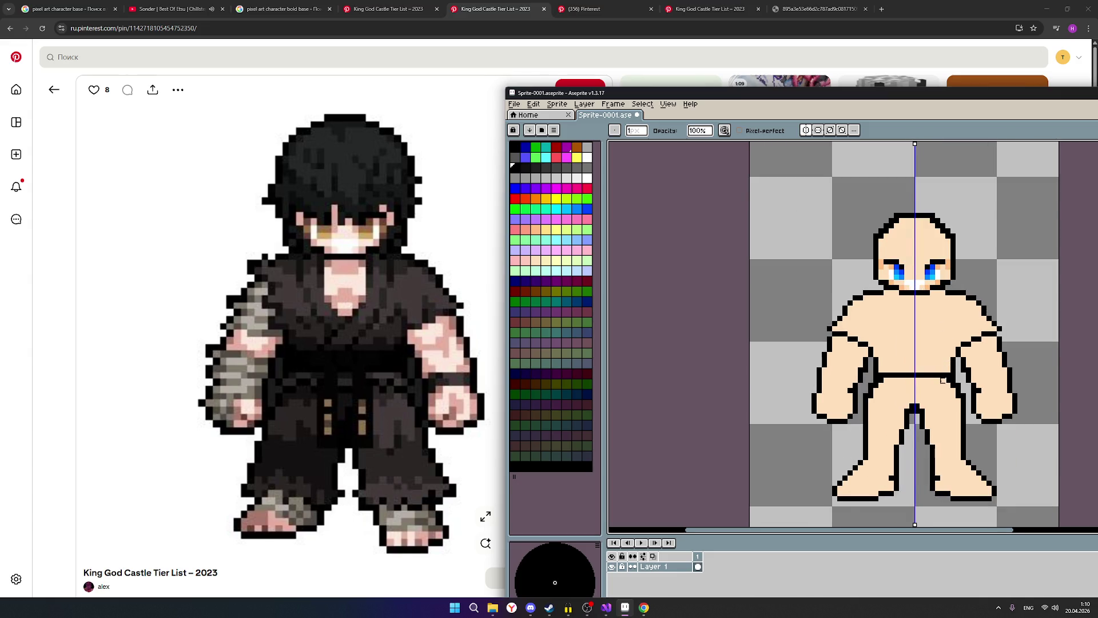
pyautogui.scroll(-1, 941, 381)
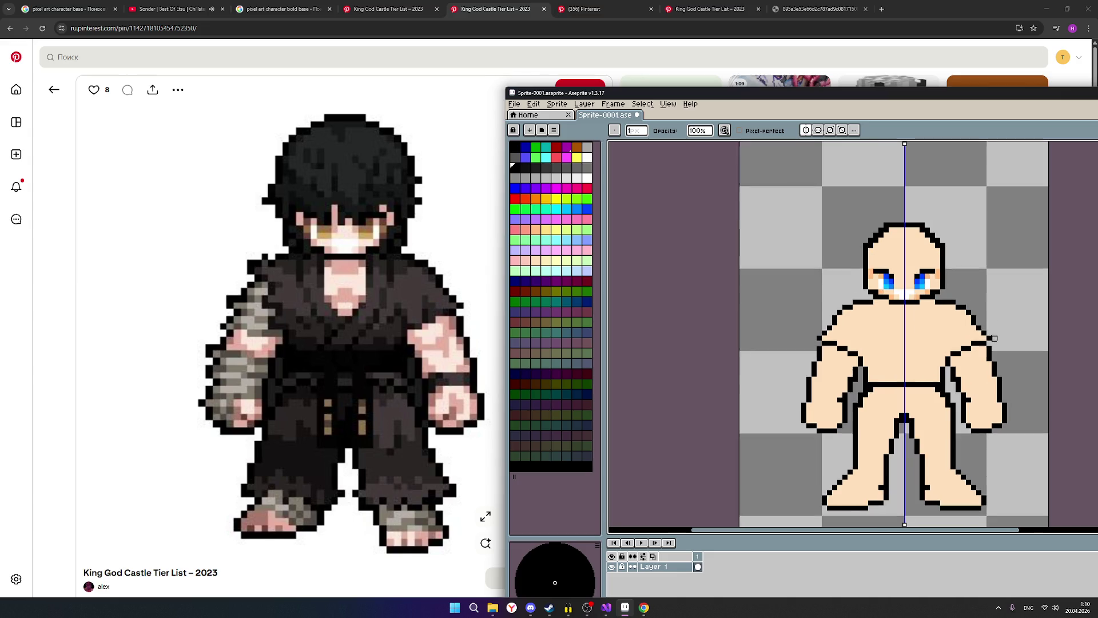
pyautogui.scroll(1, 995, 339)
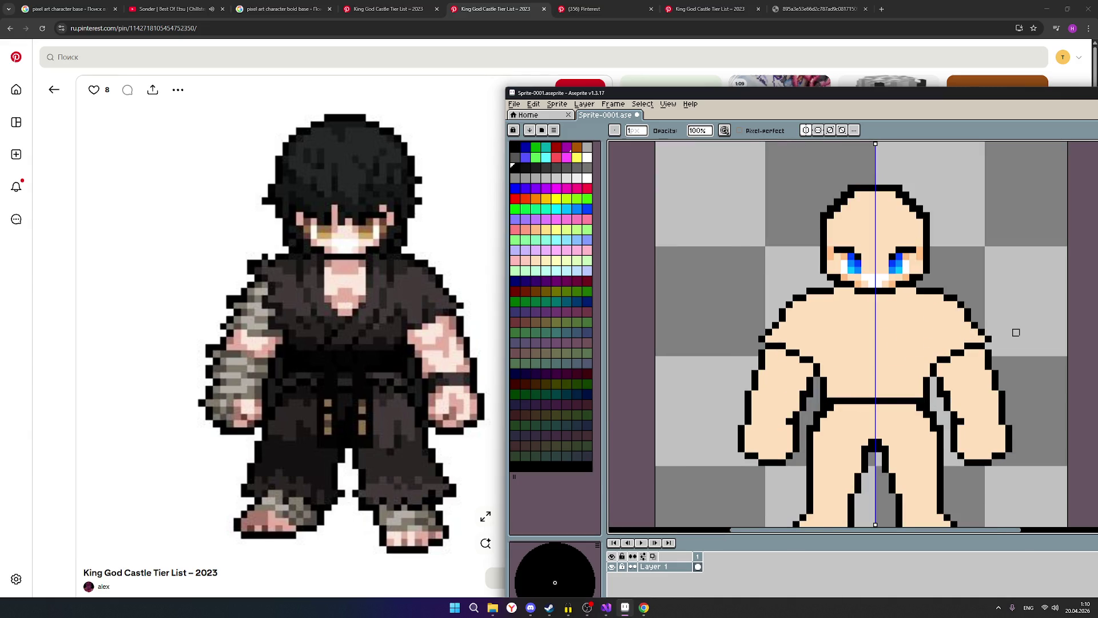
pyautogui.scroll(1, 1016, 332)
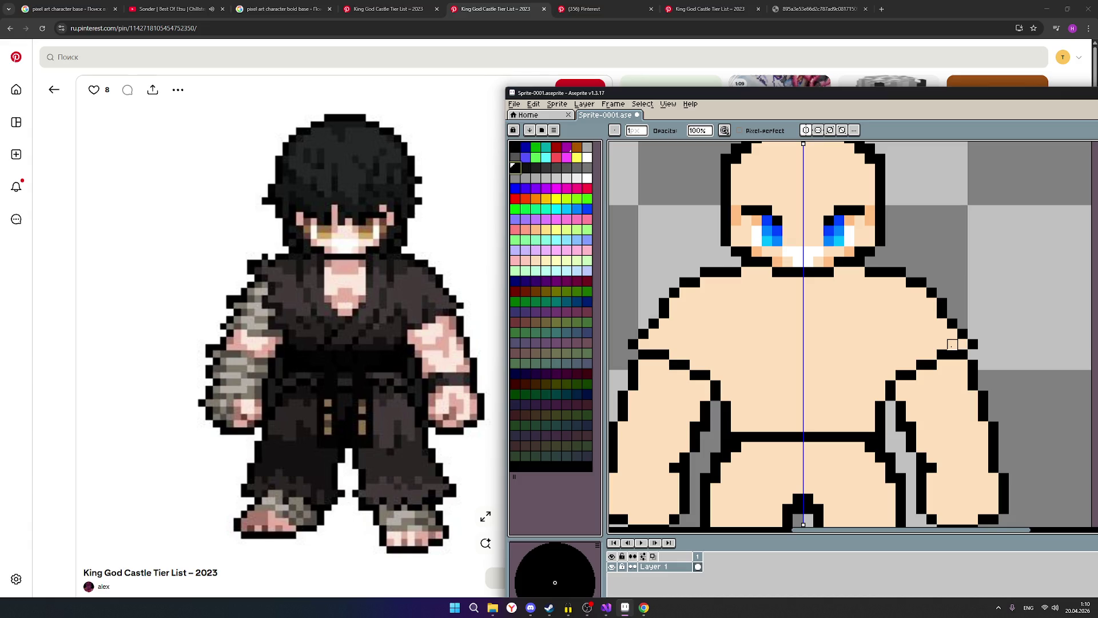
pyautogui.click(967, 344)
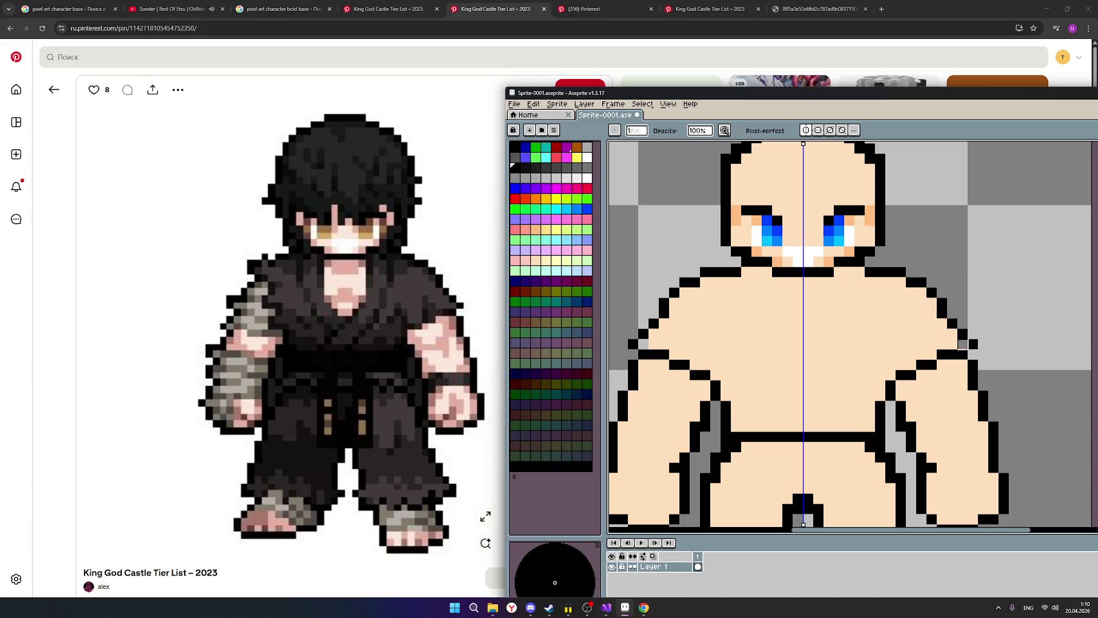
# Step: Try extending the black outline up the shoulder edge, then undo the latest pixels
pyautogui.moveTo(813, 98); pyautogui.dragTo(631, 103)
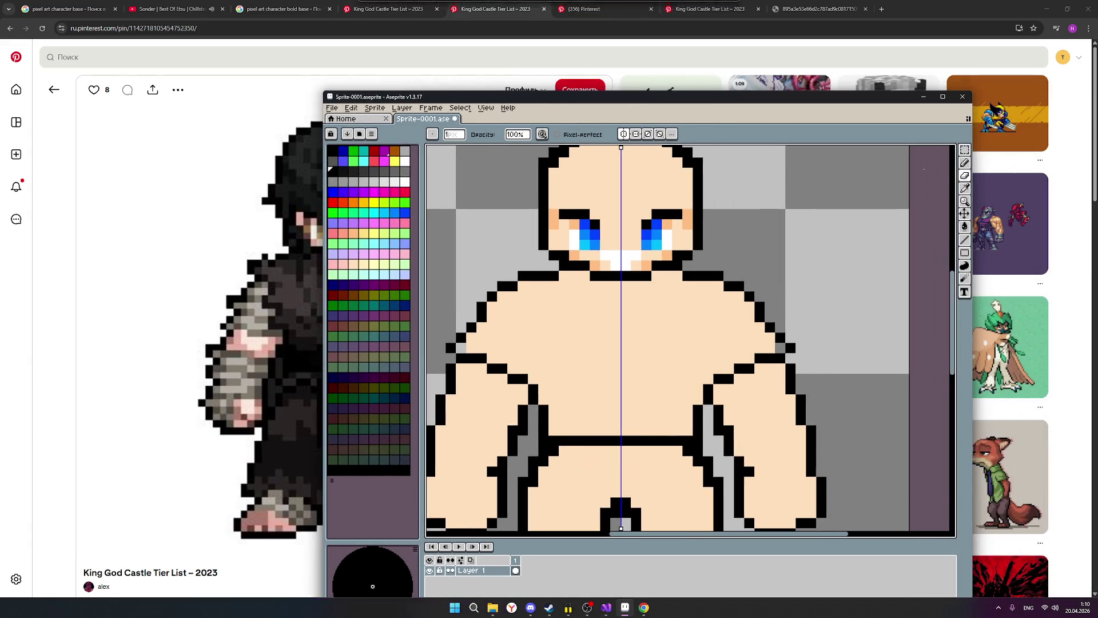
pyautogui.press('e')
pyautogui.click(781, 350)
pyautogui.click(769, 338)
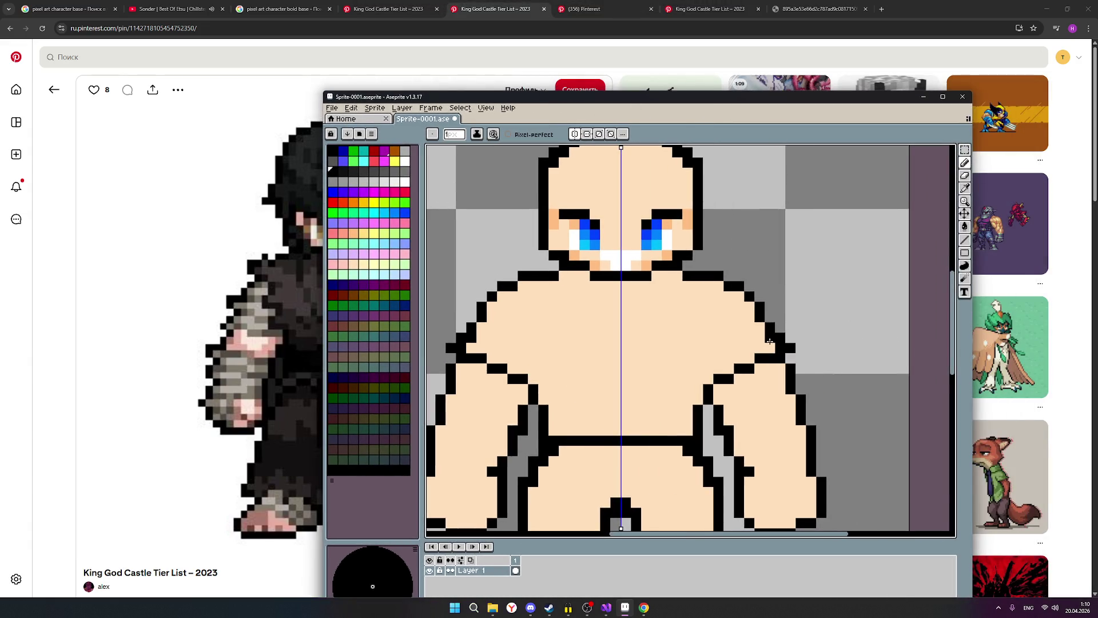
pyautogui.click(759, 327)
pyautogui.click(750, 318)
pyautogui.click(748, 309)
pyautogui.hotkey('ctrl', 'z')
pyautogui.hotkey('ctrl', 'z')
pyautogui.hotkey('ctrl', 'z')
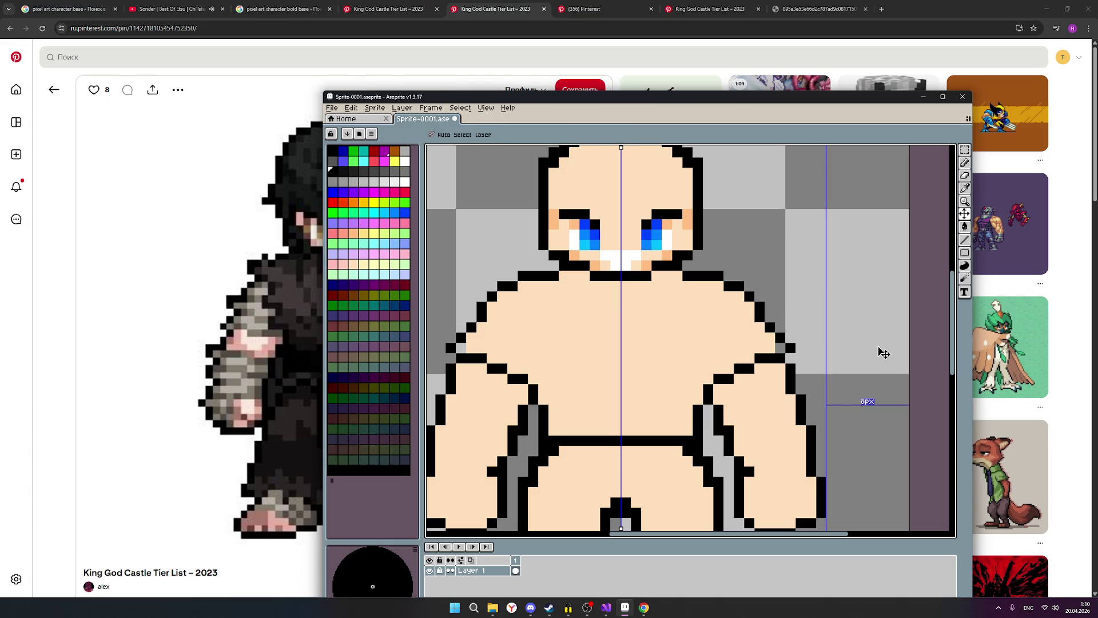
pyautogui.hotkey('ctrl', 'z')
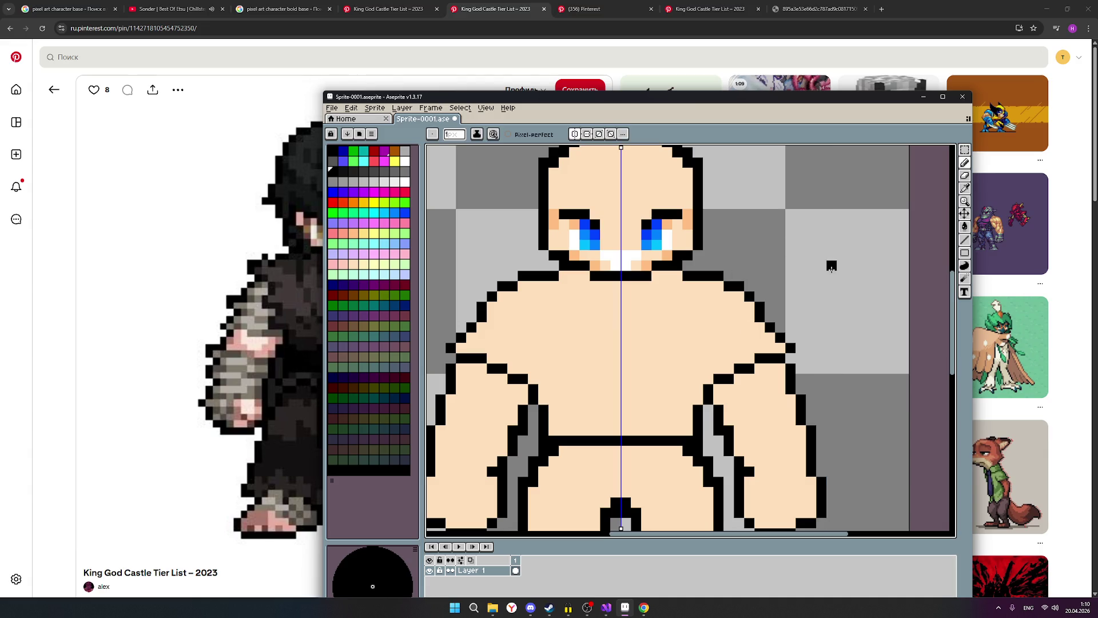
# Step: Erase the stepped outline pixels along both shoulders
pyautogui.moveTo(644, 100)
pyautogui.mouseDown()
pyautogui.moveTo(797, 86)
pyautogui.moveTo(717, 88)
pyautogui.mouseUp()
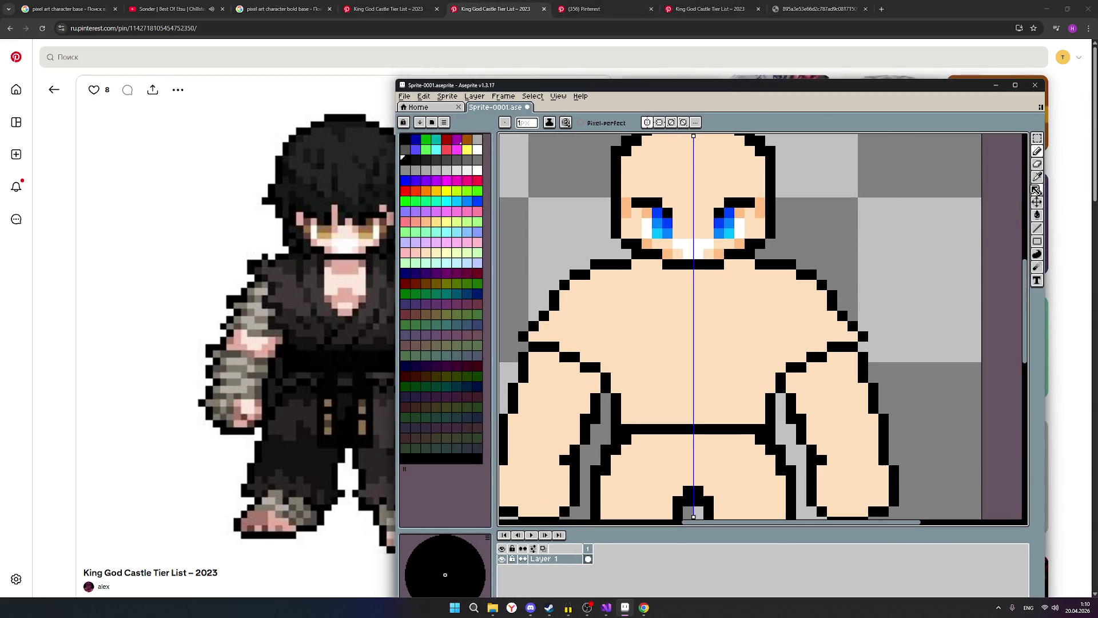
pyautogui.click(1041, 166)
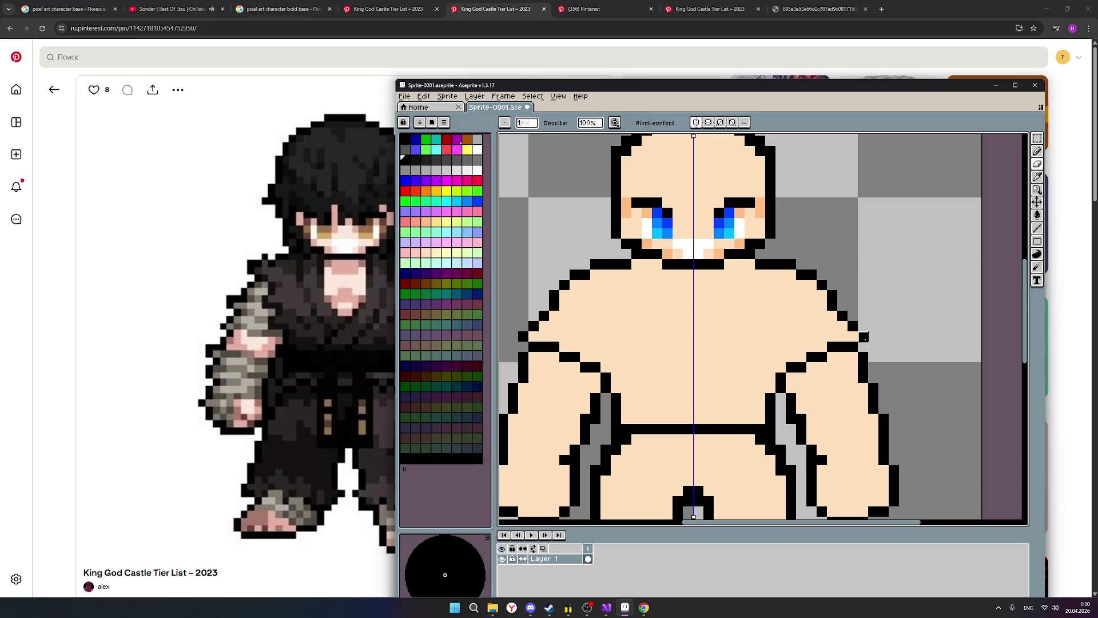
pyautogui.click(863, 337)
pyautogui.click(852, 326)
pyautogui.click(843, 316)
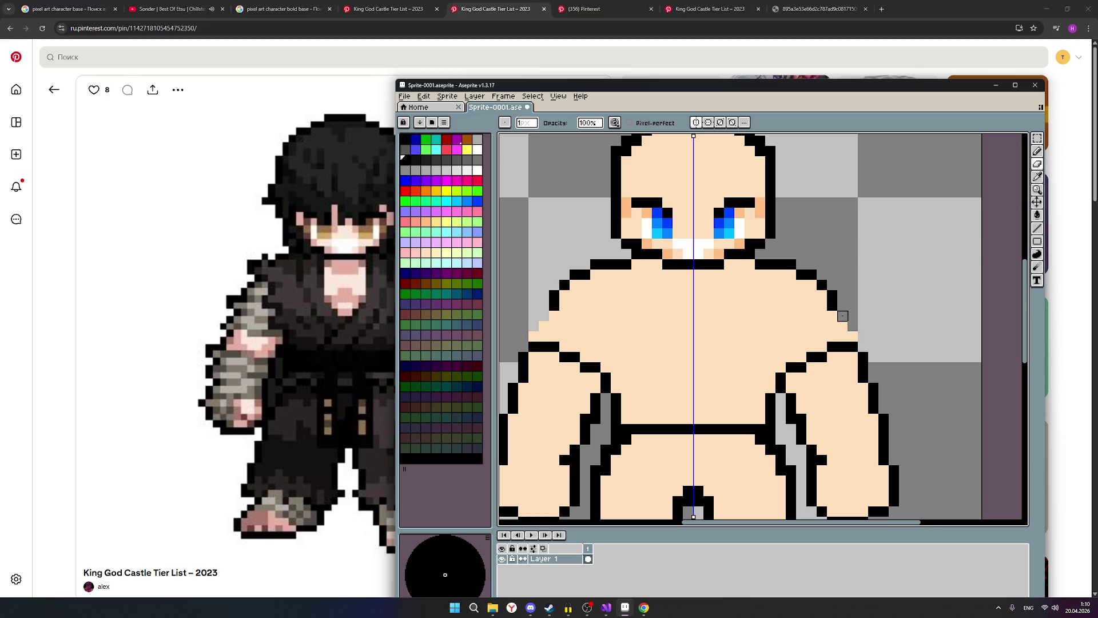
pyautogui.click(832, 306)
pyautogui.click(833, 295)
pyautogui.click(822, 285)
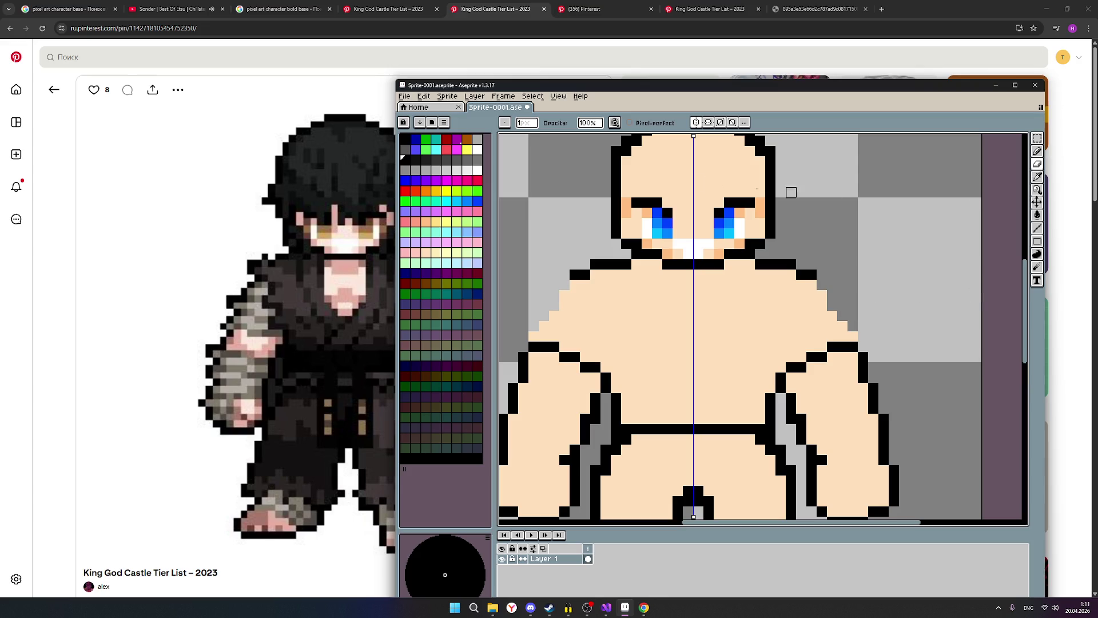
# Step: Redraw a smoother black outline along the shoulder edge, mirrored on both sides
pyautogui.click(1037, 151)
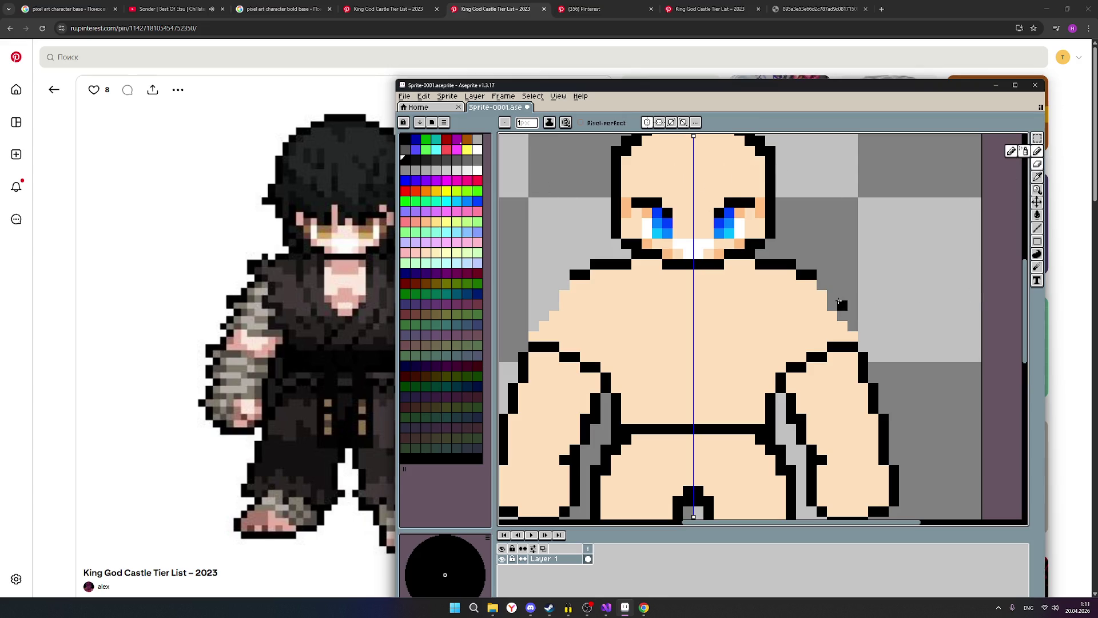
pyautogui.click(853, 337)
pyautogui.click(842, 325)
pyautogui.click(832, 315)
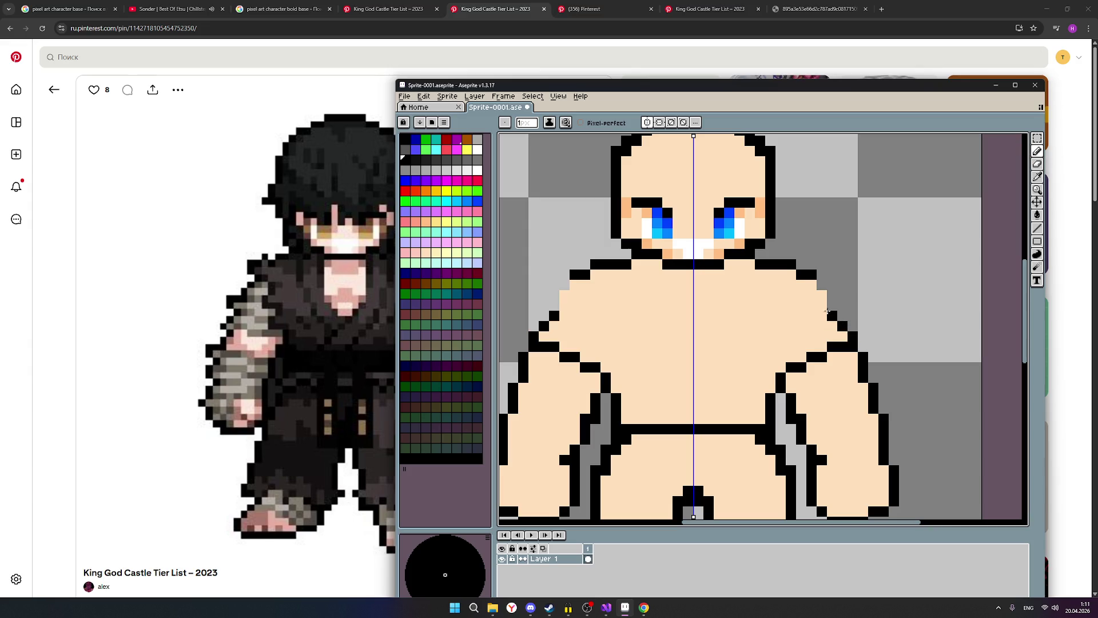
pyautogui.click(821, 306)
pyautogui.click(822, 295)
pyautogui.click(813, 286)
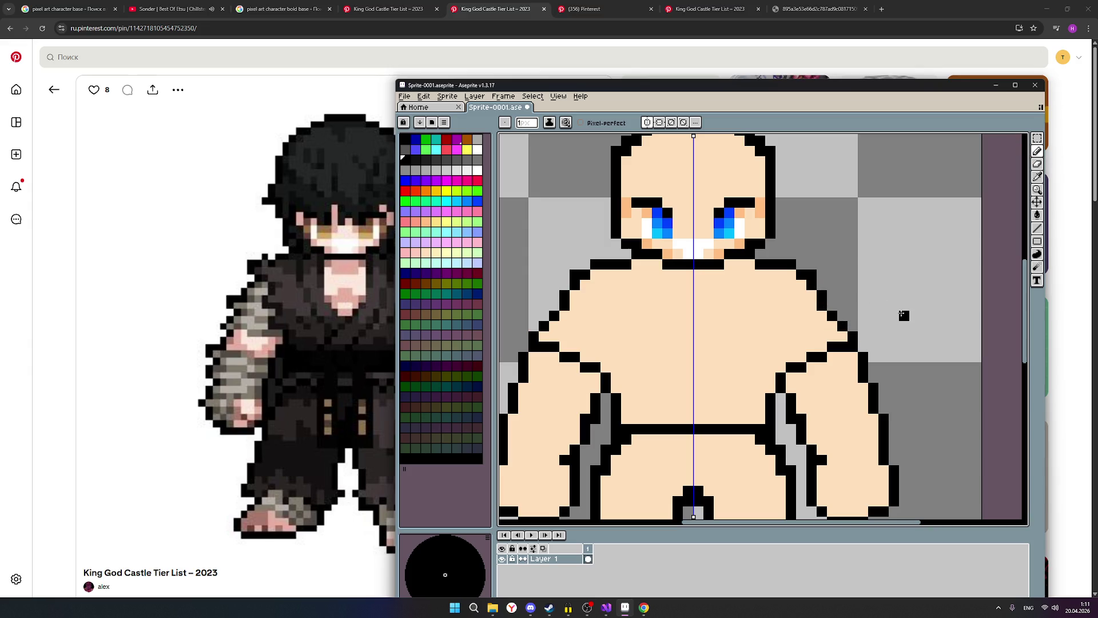
# Step: Zoom the canvas and drag the sprite window right to uncover the reference
pyautogui.scroll(-2, 892, 312)
pyautogui.scroll(-1, 871, 314)
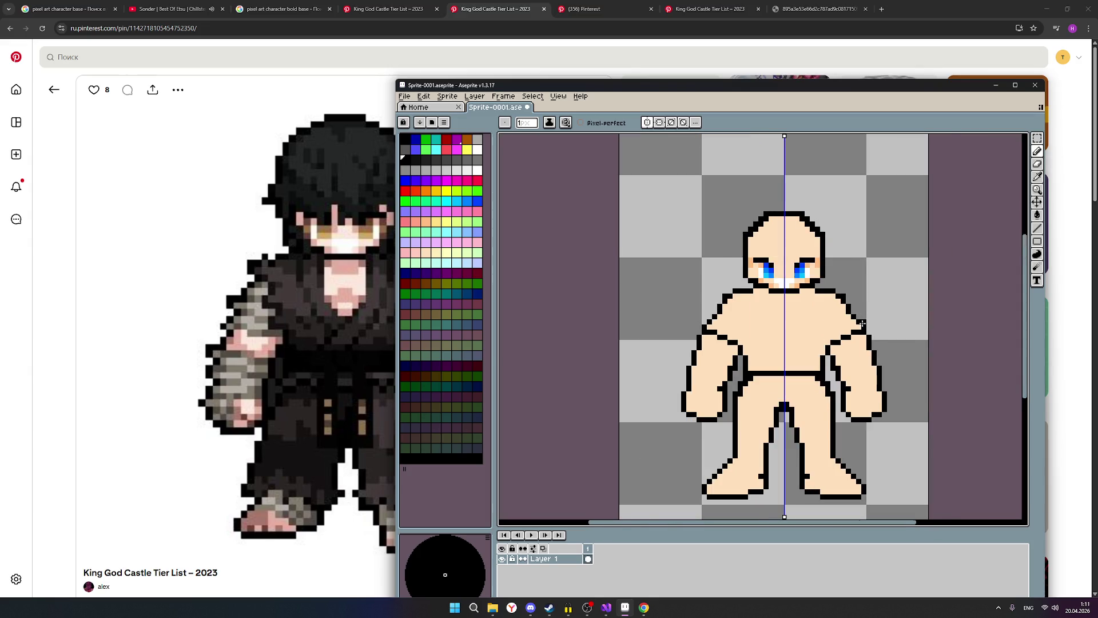
pyautogui.scroll(1, 875, 318)
pyautogui.scroll(1, 830, 306)
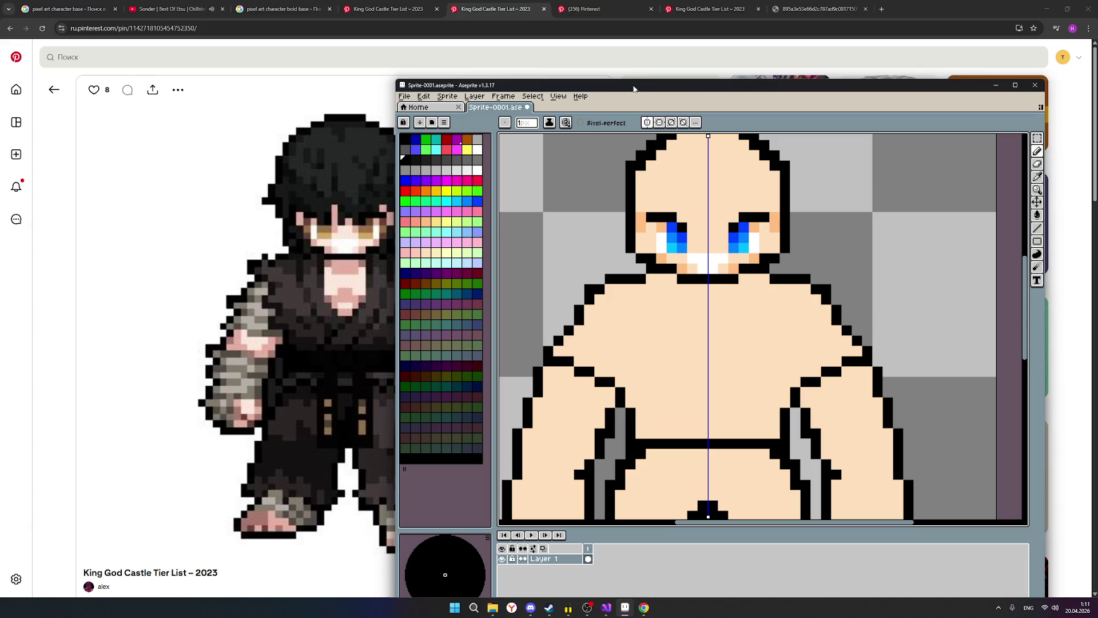
pyautogui.moveTo(633, 89); pyautogui.dragTo(700, 97)
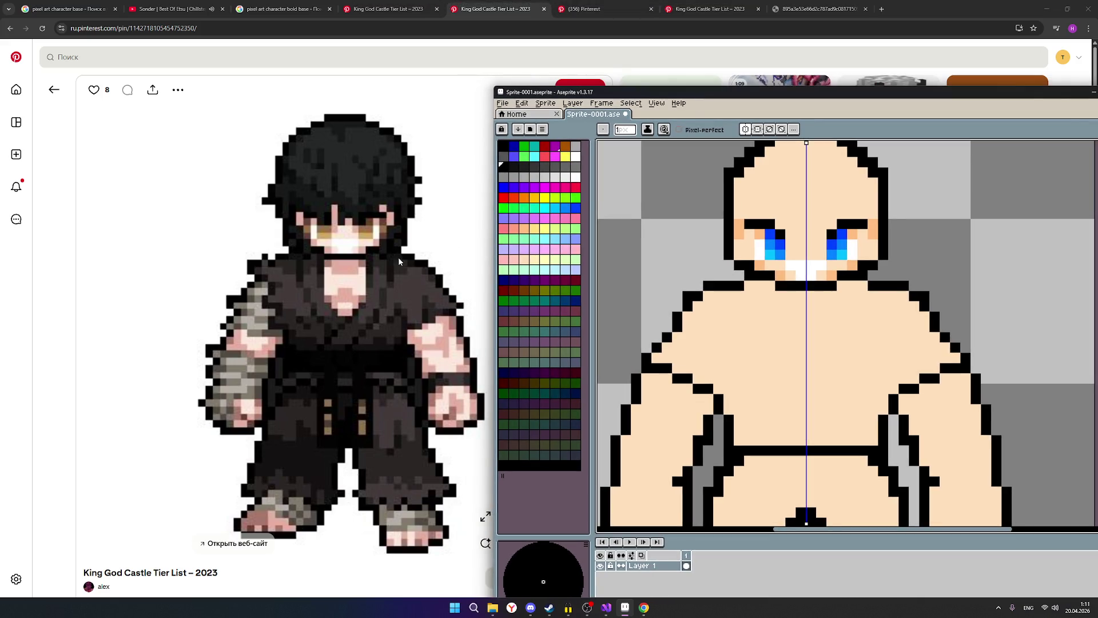
pyautogui.click(595, 9)
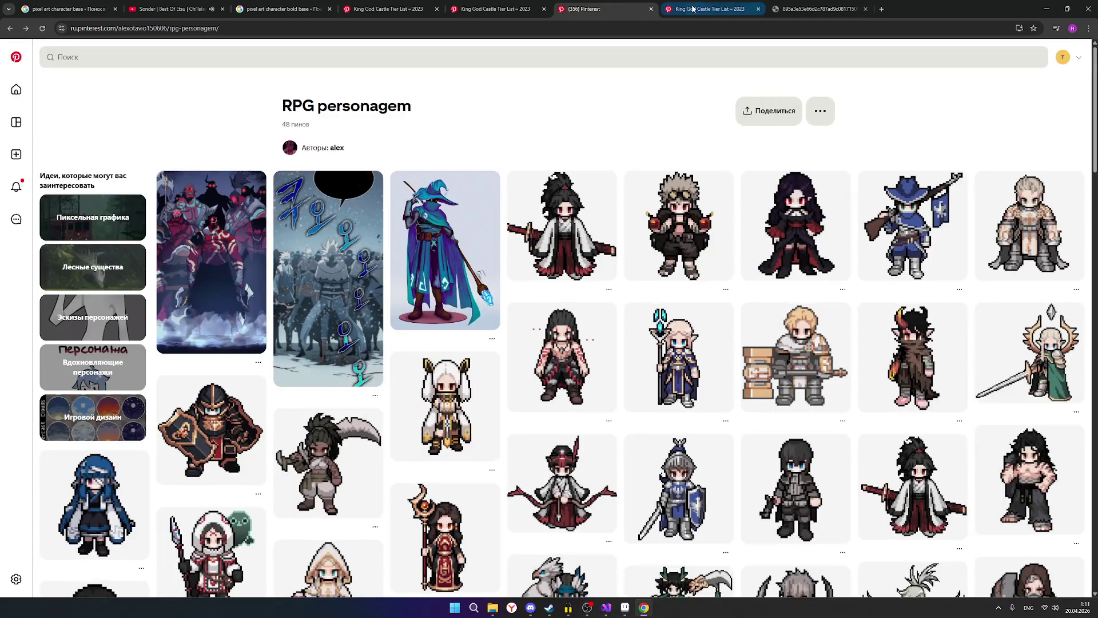
pyautogui.click(693, 8)
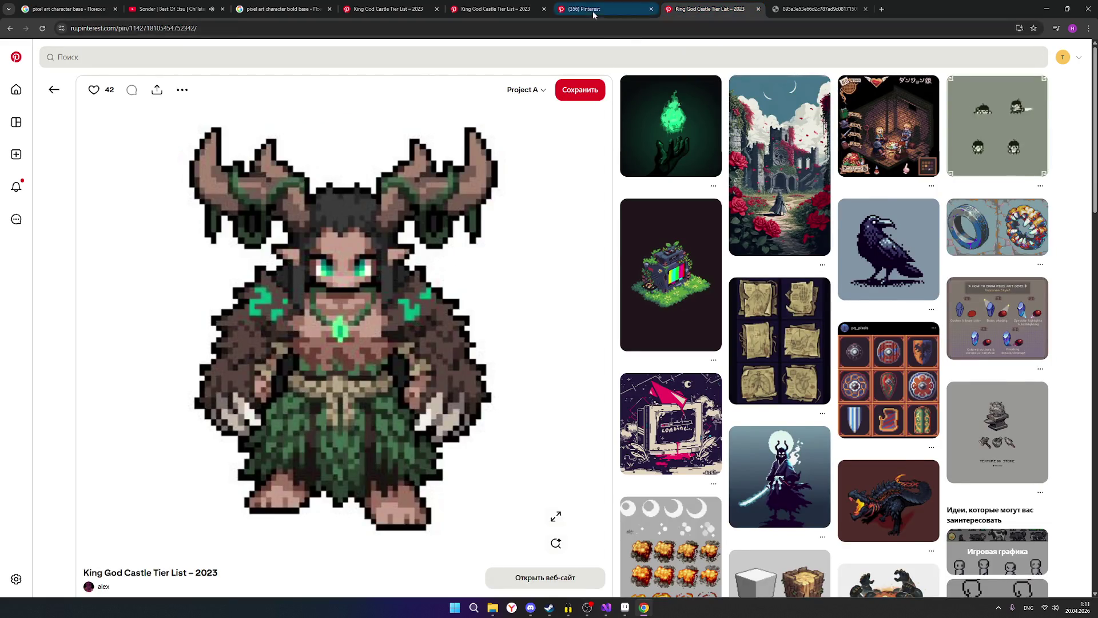
pyautogui.click(497, 9)
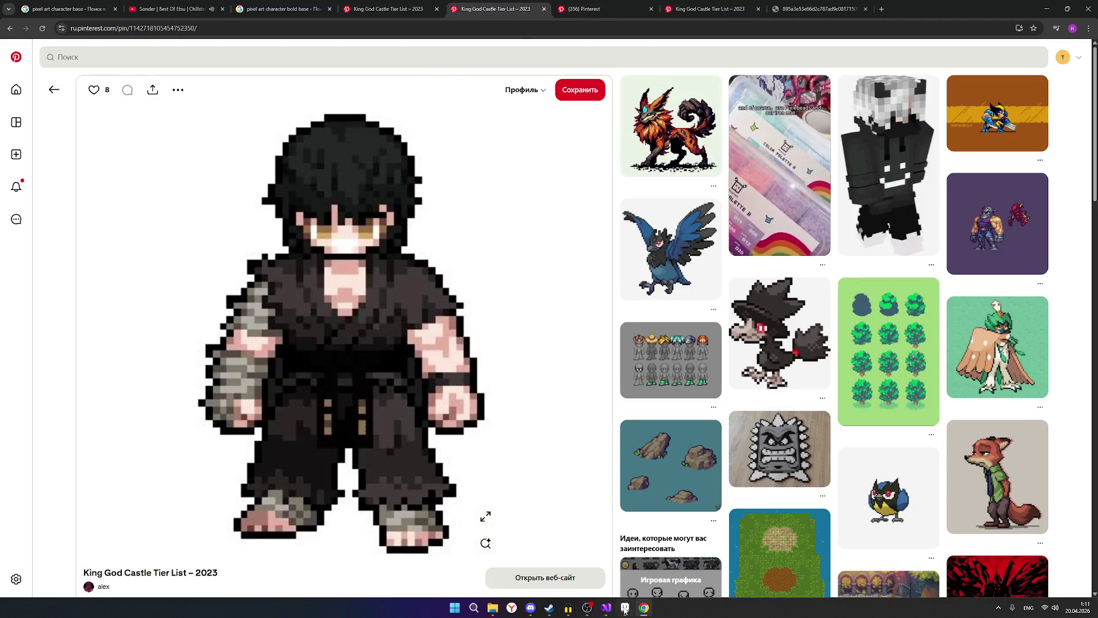
pyautogui.click(624, 611)
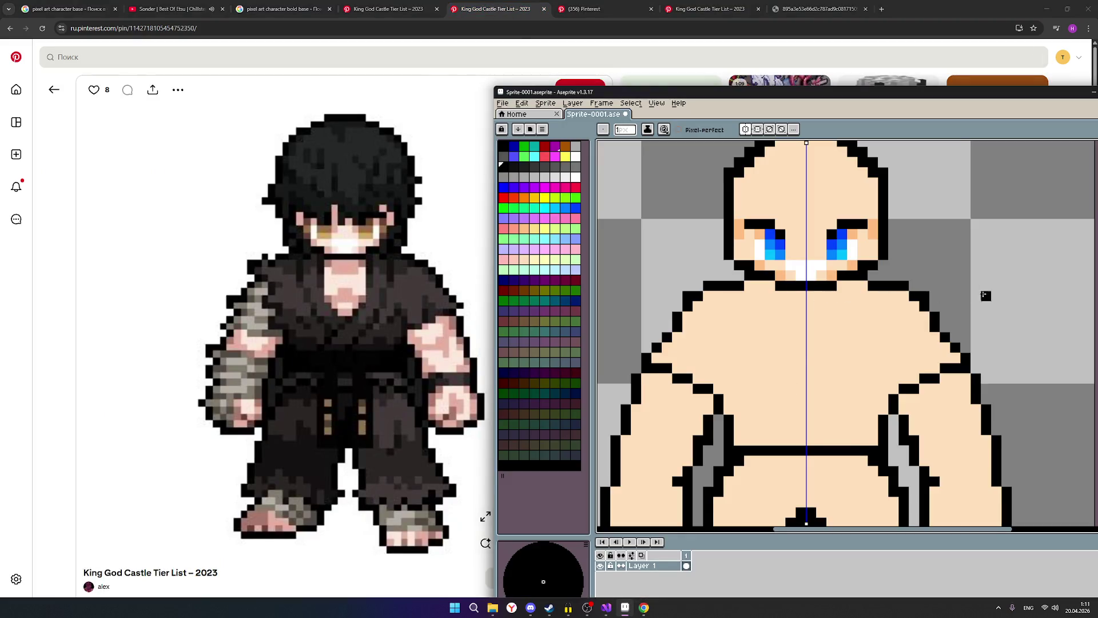
# Step: Add a black pixel under the shoulder outline and undo a stray right-shoulder pixel
pyautogui.scroll(-1, 983, 297)
pyautogui.scroll(1, 983, 299)
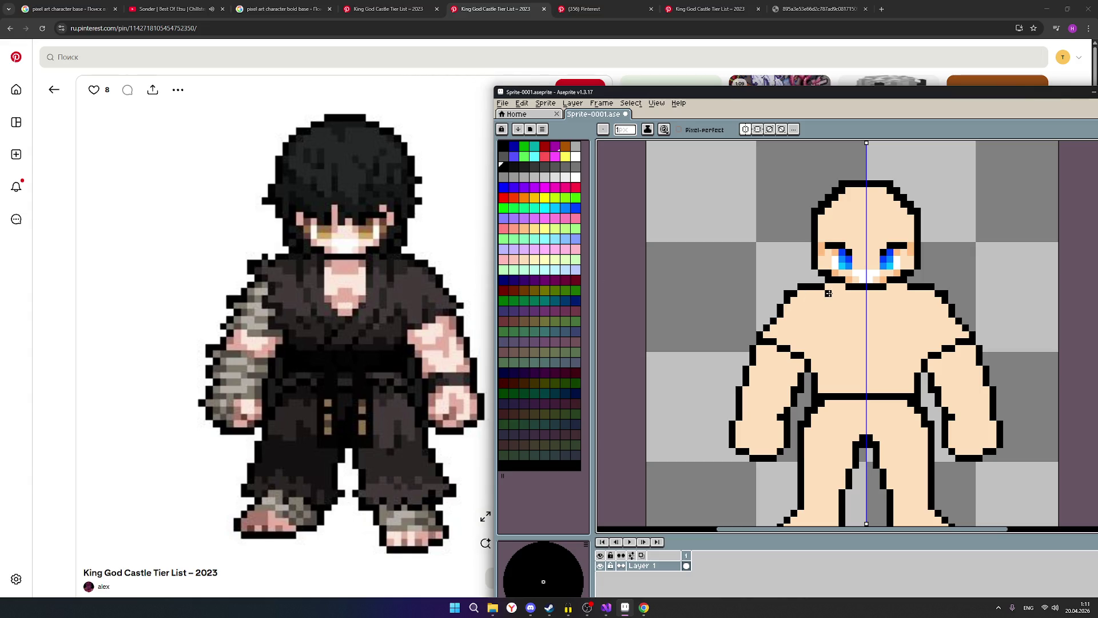
pyautogui.scroll(1, 834, 290)
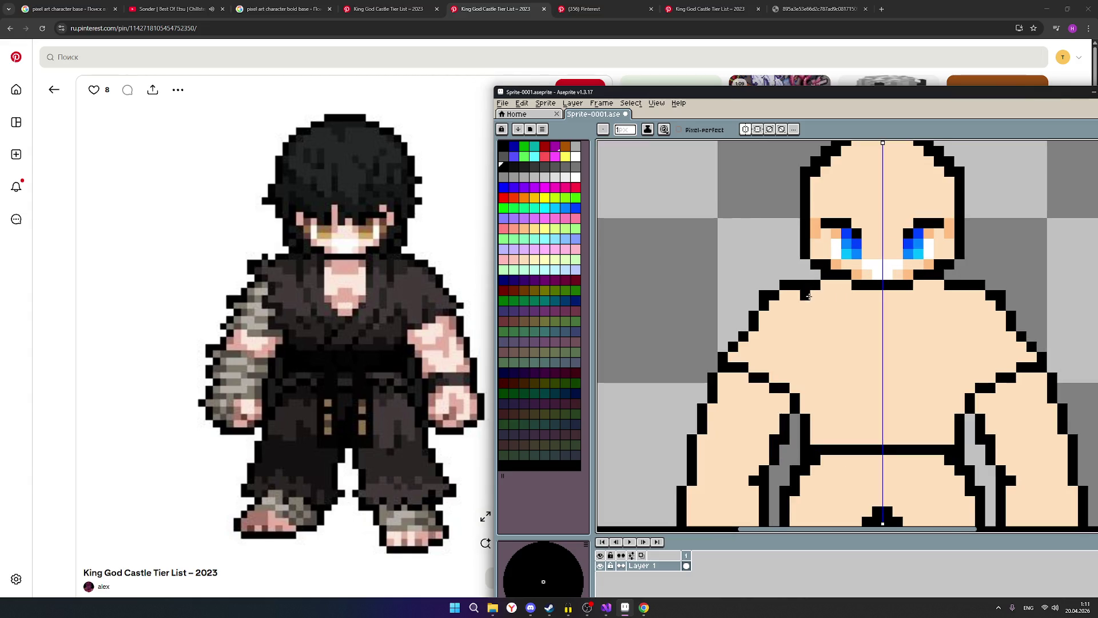
pyautogui.click(794, 295)
pyautogui.click(996, 334)
pyautogui.hotkey('ctrl', 'z')
# Step: Reposition the sprite window beside the reference and choose the pencil with black
pyautogui.moveTo(749, 99); pyautogui.dragTo(560, 115)
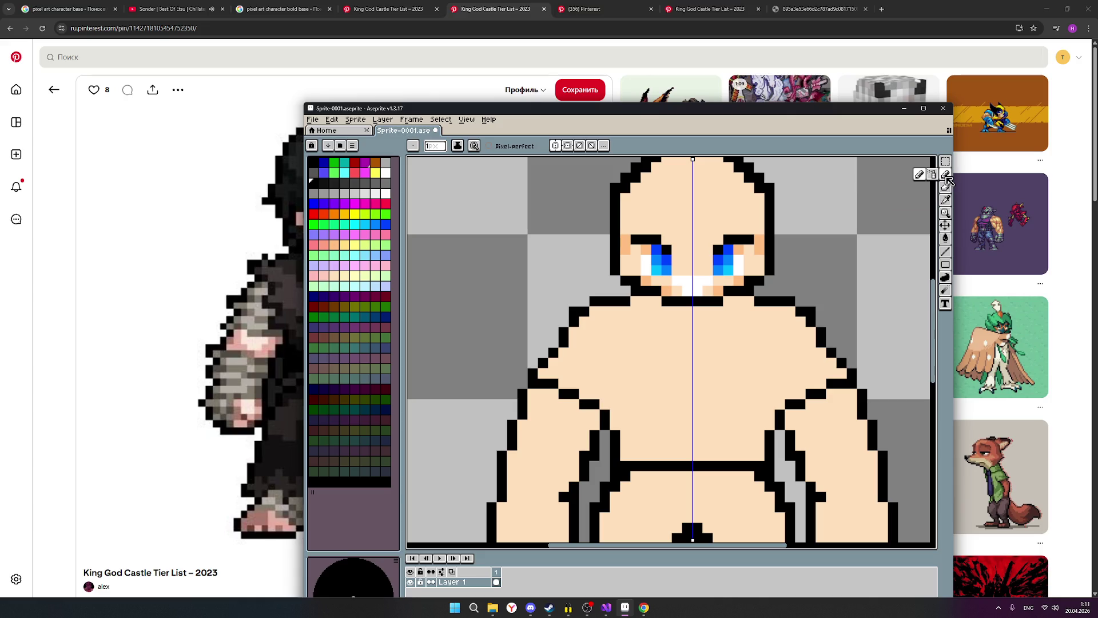
pyautogui.press('b')
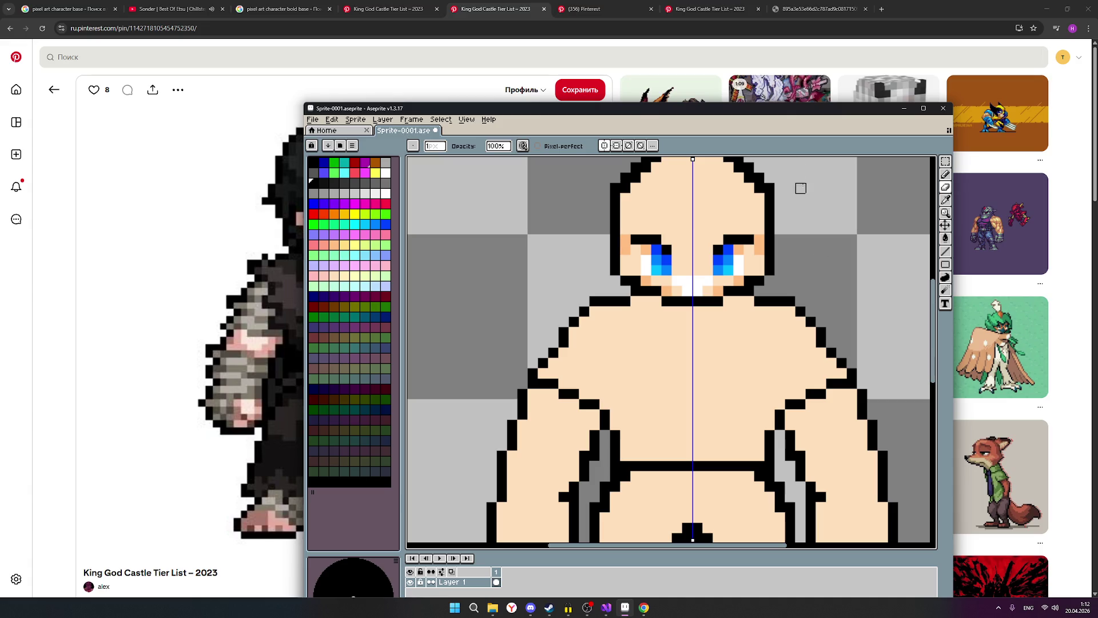
pyautogui.scroll(-1, 834, 199)
pyautogui.scroll(1, 841, 207)
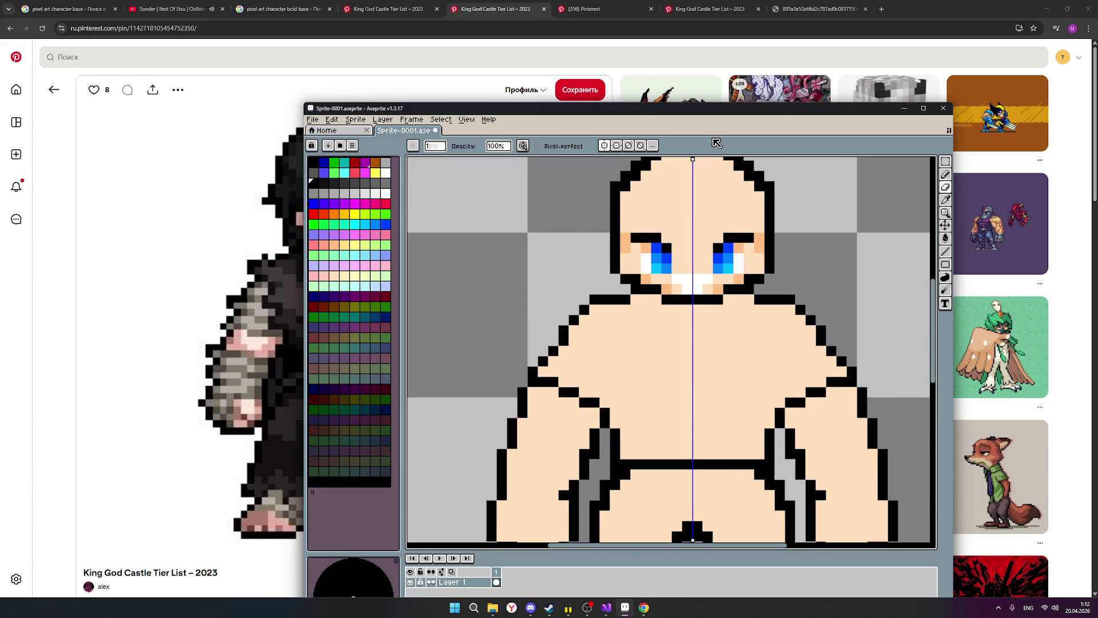
pyautogui.moveTo(671, 111); pyautogui.dragTo(861, 107)
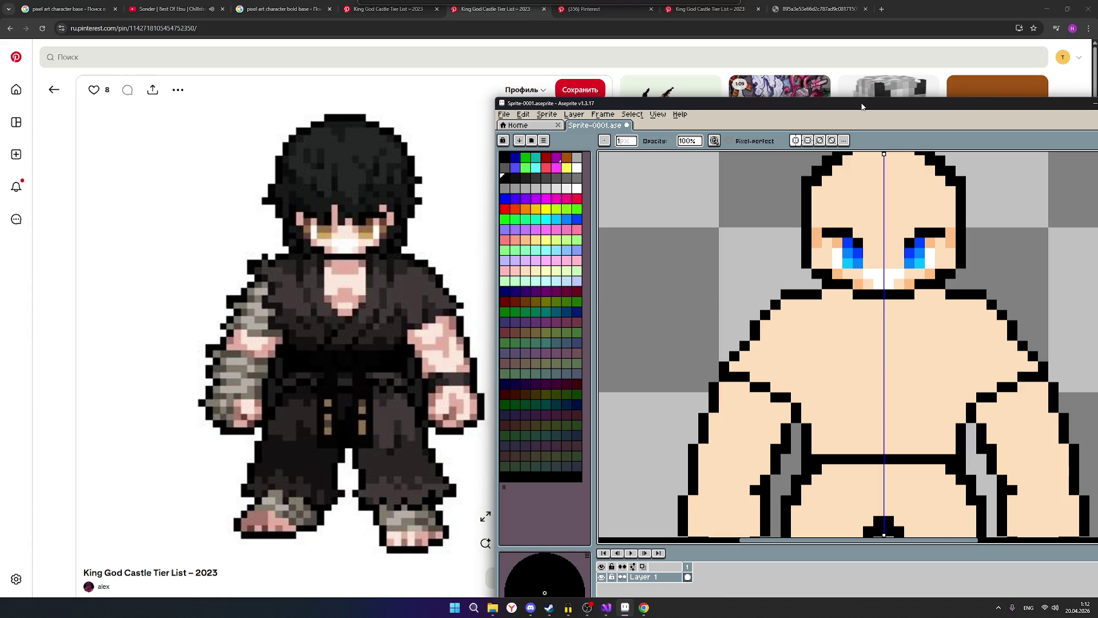
pyautogui.moveTo(862, 106); pyautogui.dragTo(856, 106)
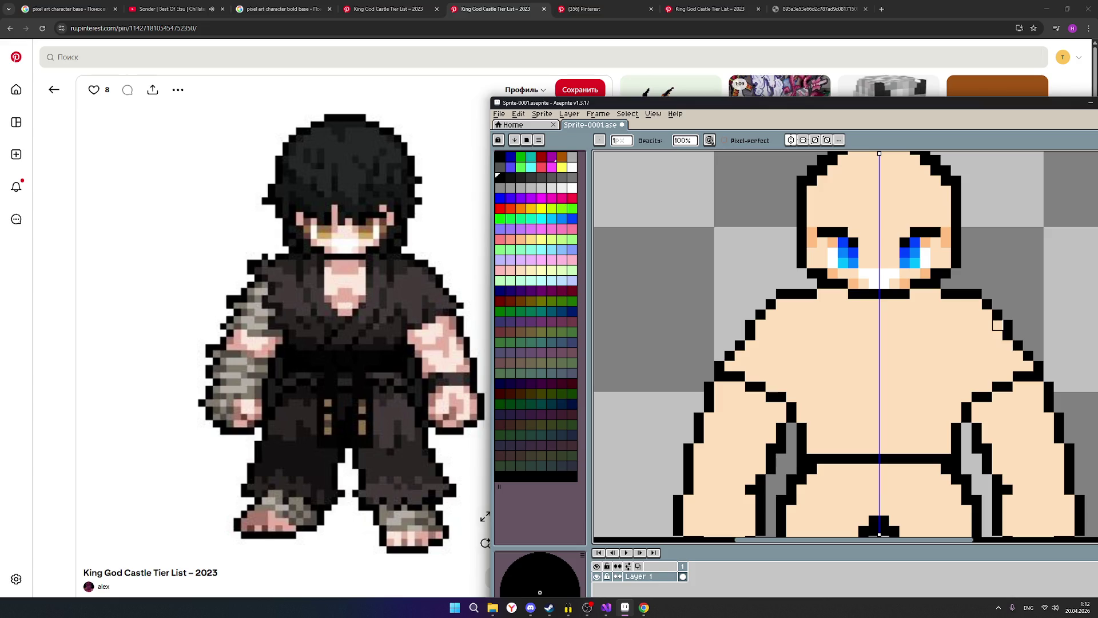
pyautogui.click(499, 177)
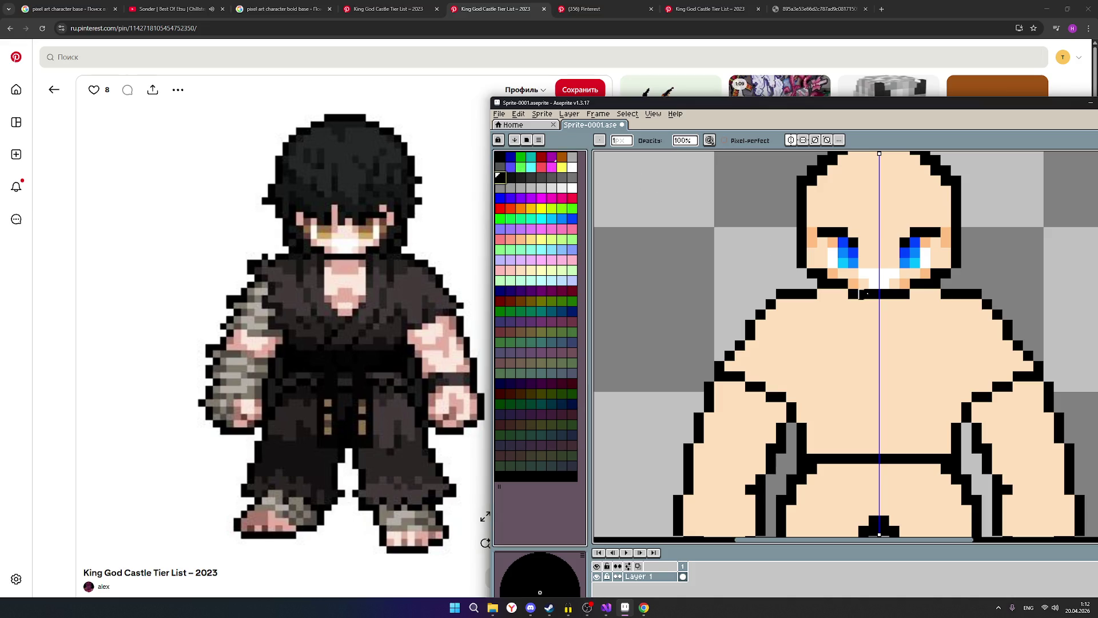
# Step: Clear three shoulder outline pixels on both sides and draw a new mirrored black shoulder line
pyautogui.rightClick(977, 304)
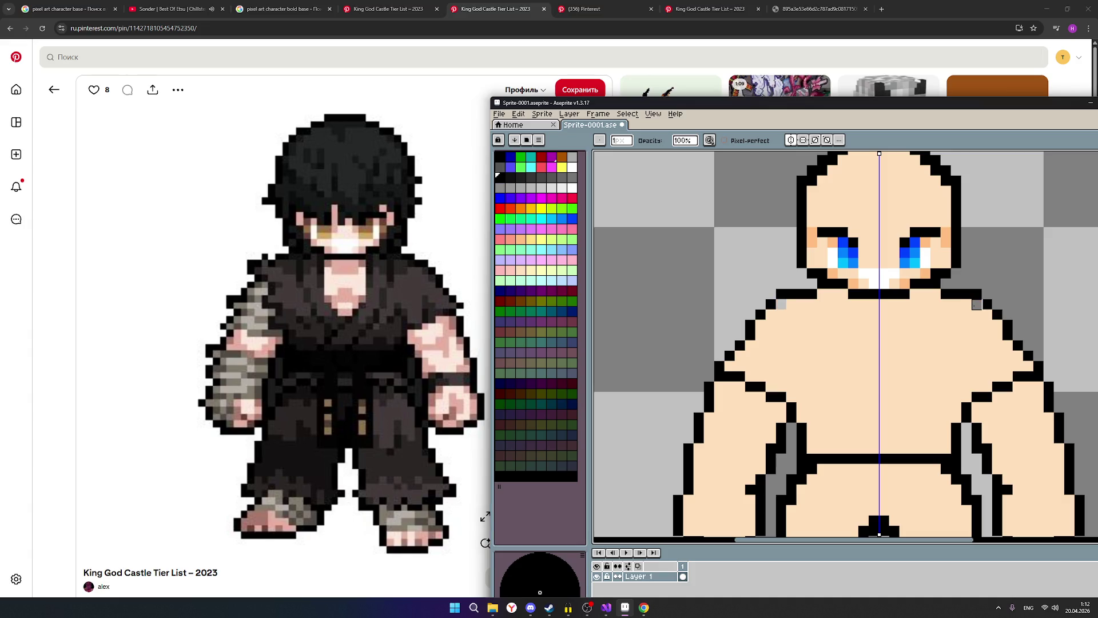
pyautogui.rightClick(966, 305)
pyautogui.rightClick(956, 304)
pyautogui.moveTo(854, 107)
pyautogui.mouseDown()
pyautogui.moveTo(706, 101)
pyautogui.moveTo(717, 100)
pyautogui.mouseUp()
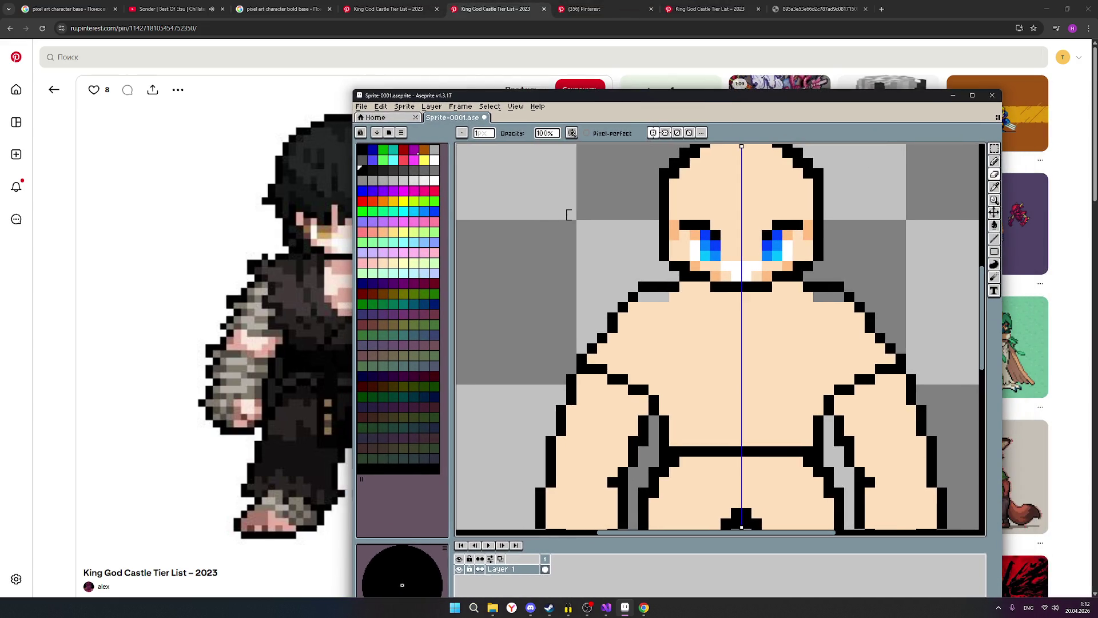
pyautogui.click(993, 162)
pyautogui.moveTo(819, 297); pyautogui.dragTo(836, 300)
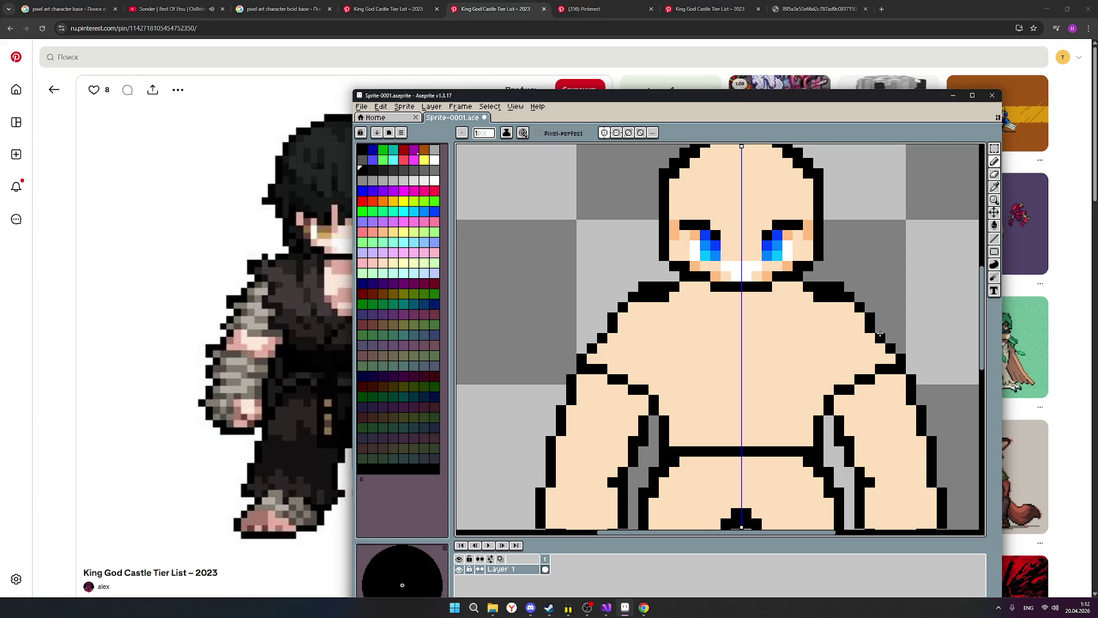
pyautogui.scroll(-2, 880, 334)
pyautogui.scroll(2, 842, 312)
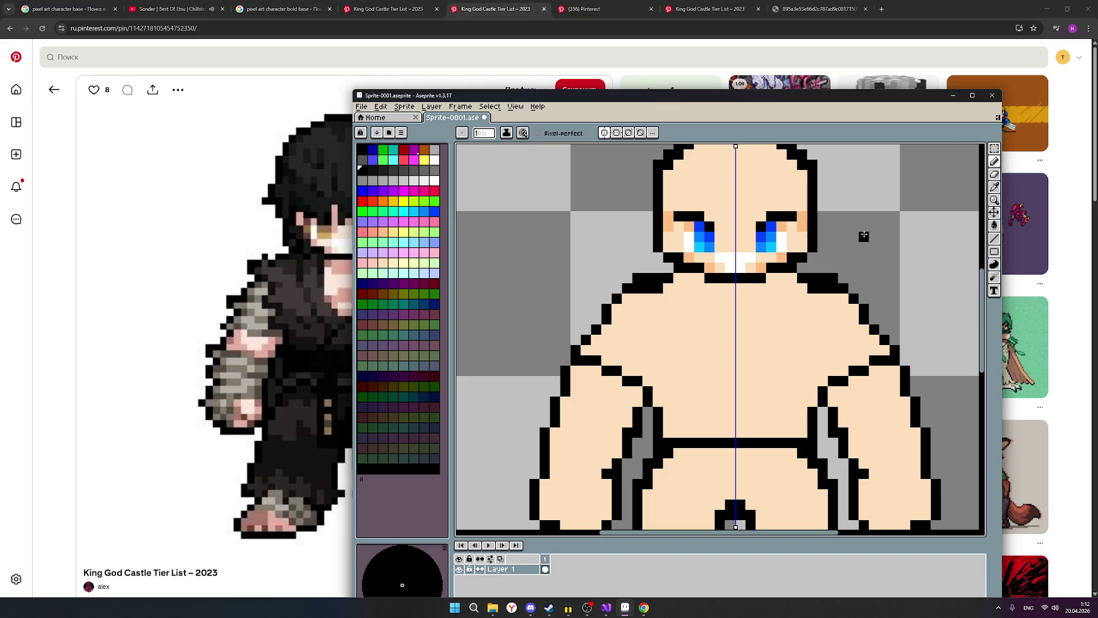
# Step: Check the skin tone swatch, return to black, and erase three more black shoulder pixels
pyautogui.click(382, 263)
pyautogui.scroll(-2, 837, 323)
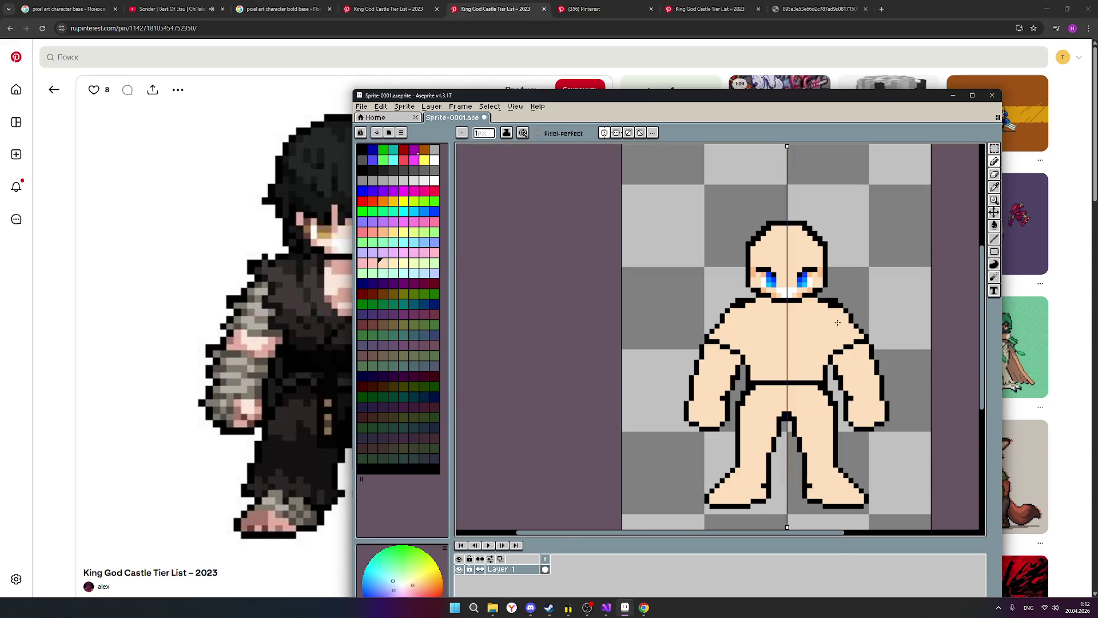
pyautogui.scroll(1, 837, 323)
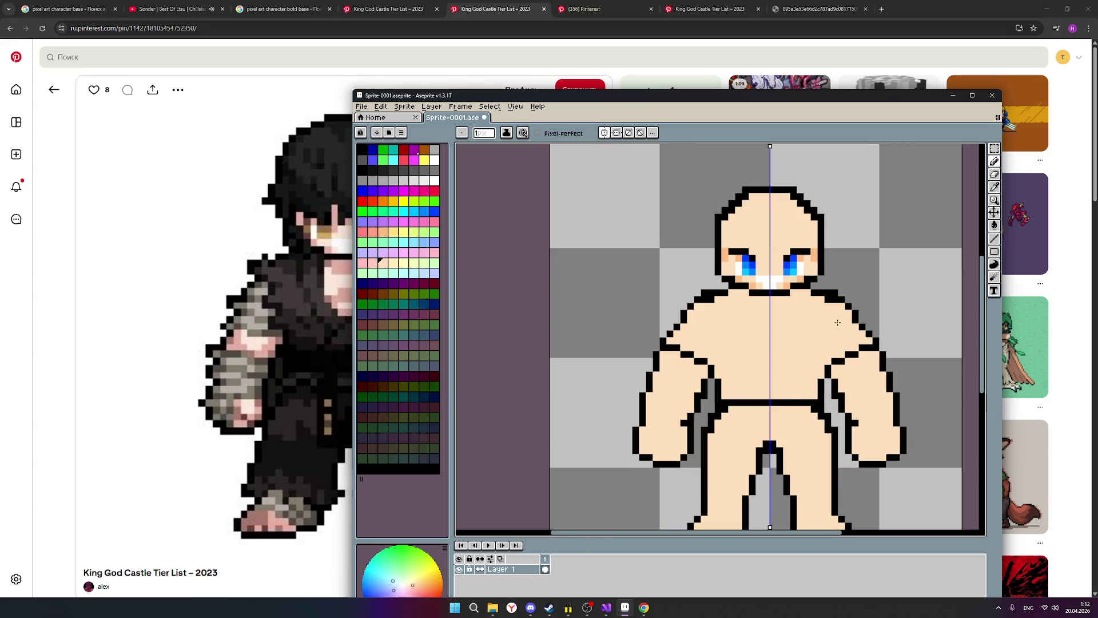
pyautogui.click(364, 171)
pyautogui.scroll(1, 864, 316)
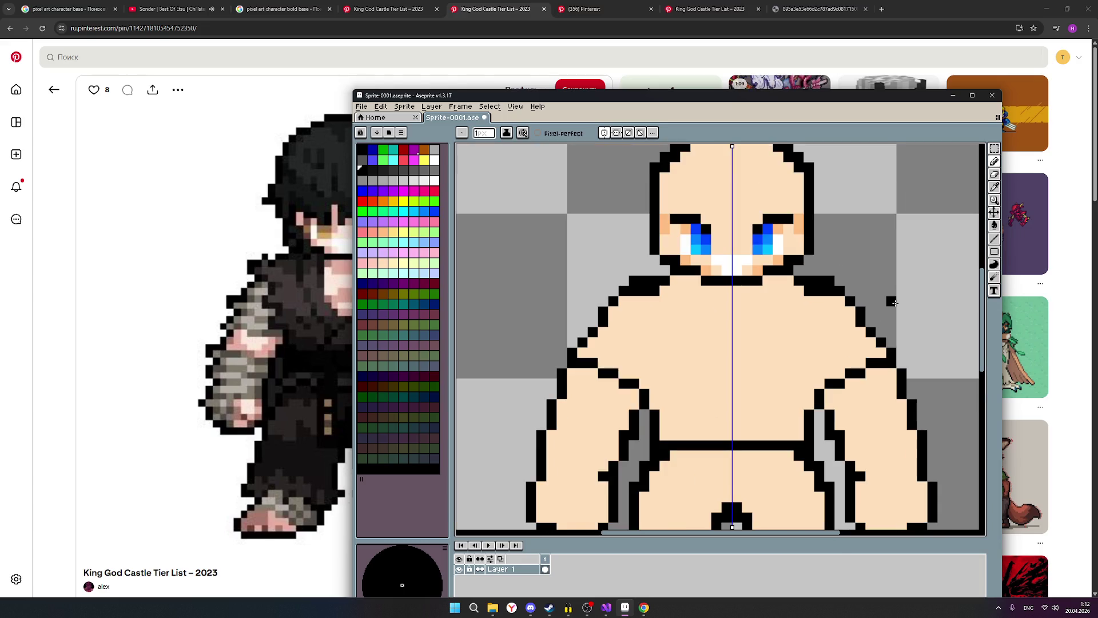
pyautogui.scroll(-1, 891, 302)
pyautogui.click(995, 173)
pyautogui.click(830, 280)
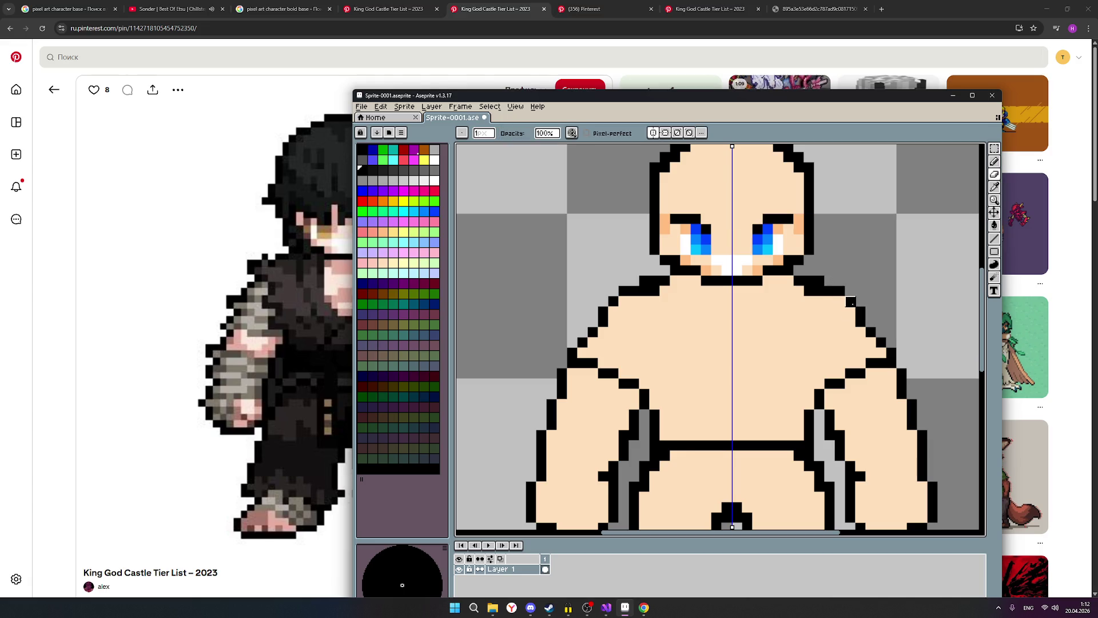
pyautogui.scroll(-1, 871, 270)
pyautogui.scroll(1, 870, 269)
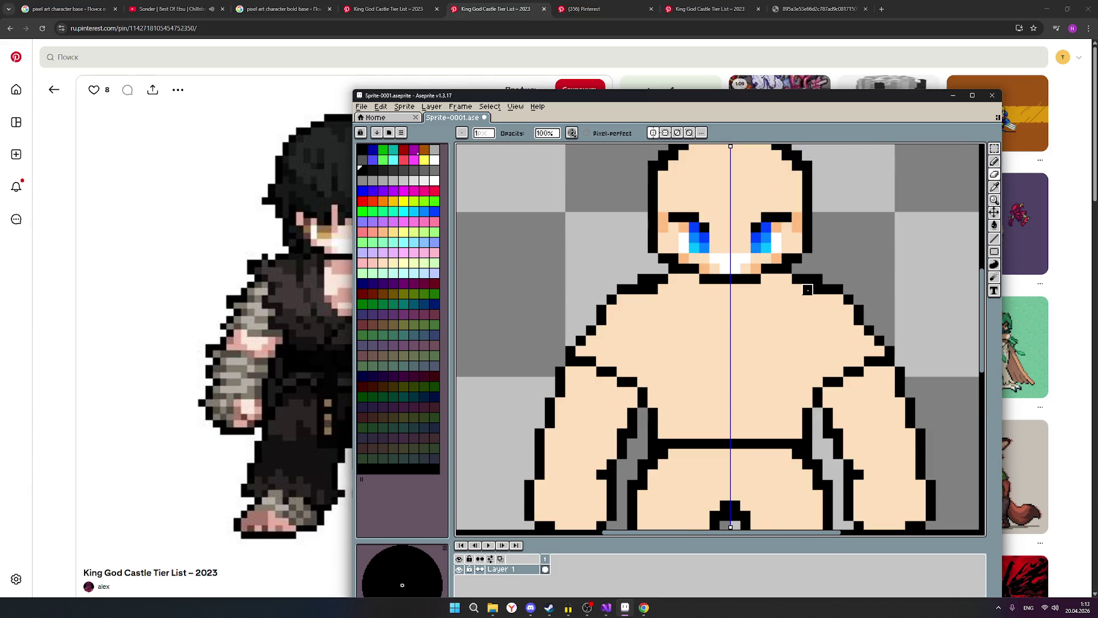
pyautogui.click(807, 290)
# Step: Fill the grey shoulder gap with the pink skin colour and zoom to review the figure
pyautogui.click(994, 162)
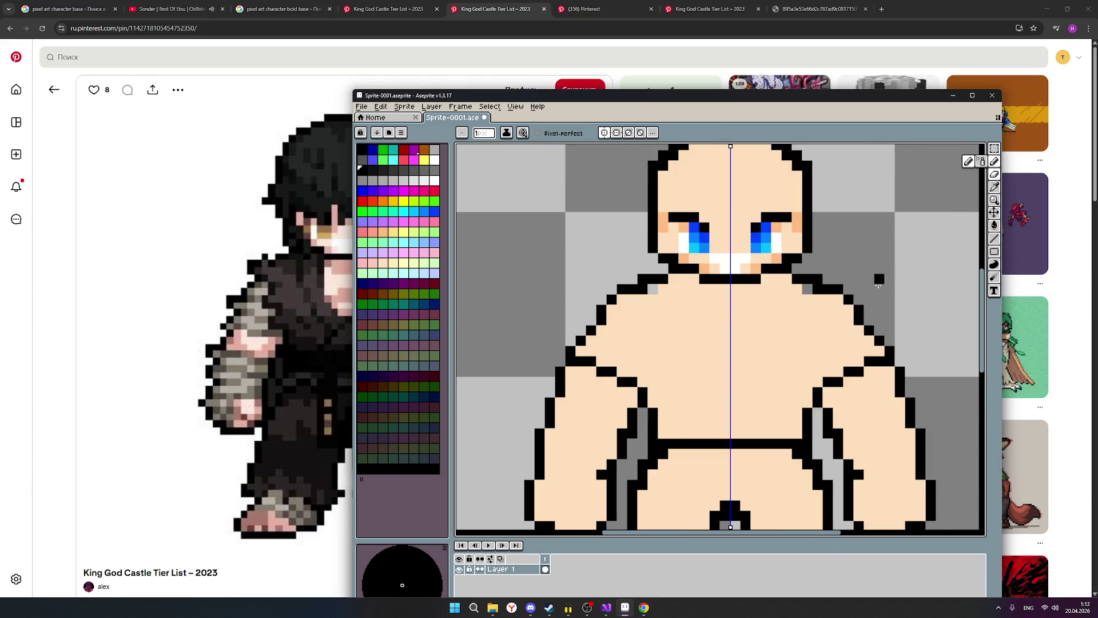
pyautogui.click(383, 264)
pyautogui.click(806, 289)
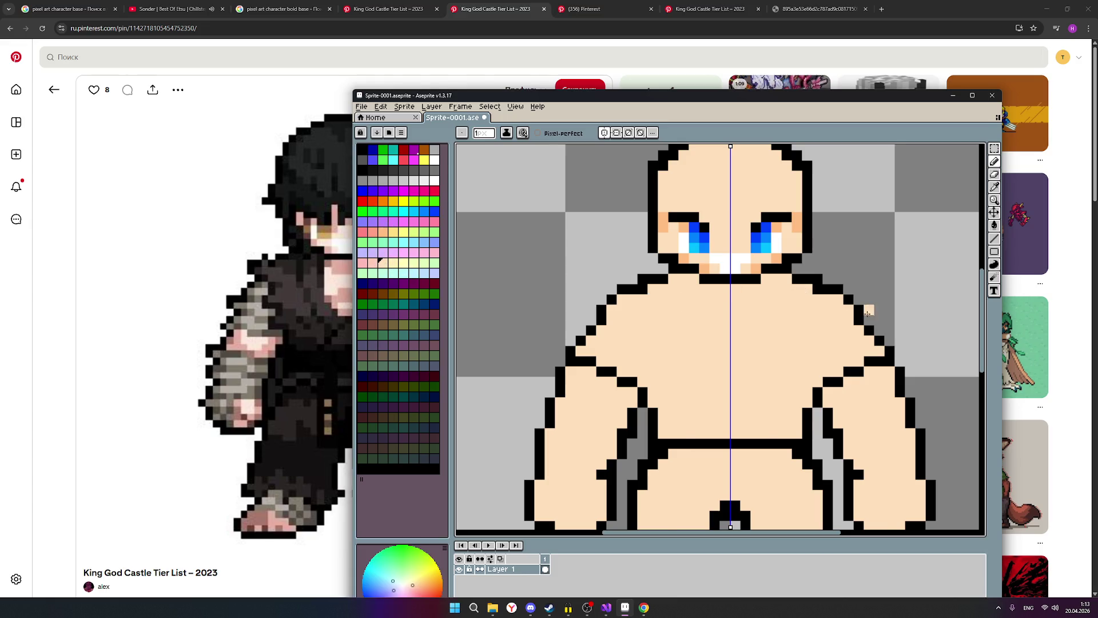
pyautogui.scroll(-1, 871, 312)
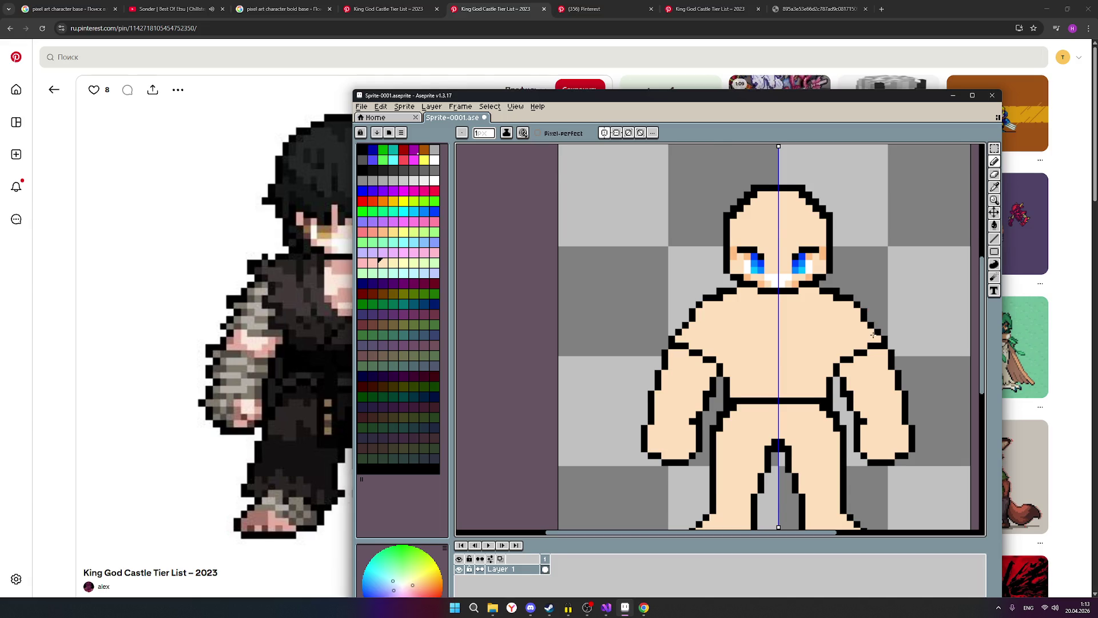
pyautogui.scroll(-1, 873, 334)
pyautogui.scroll(1, 829, 332)
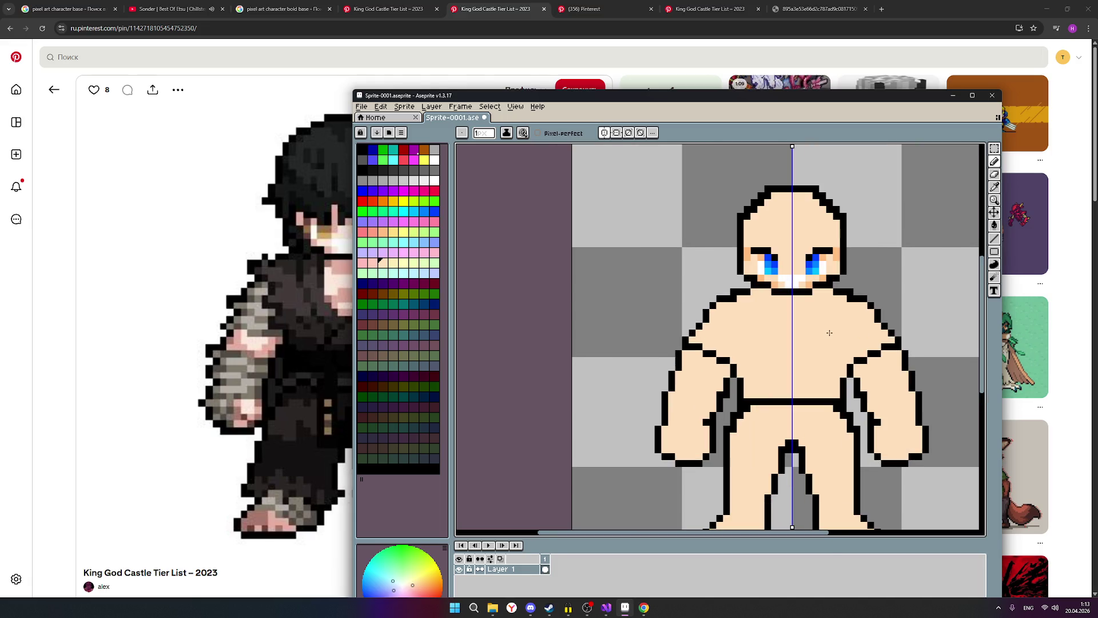
pyautogui.scroll(-2, 860, 330)
pyautogui.scroll(1, 858, 332)
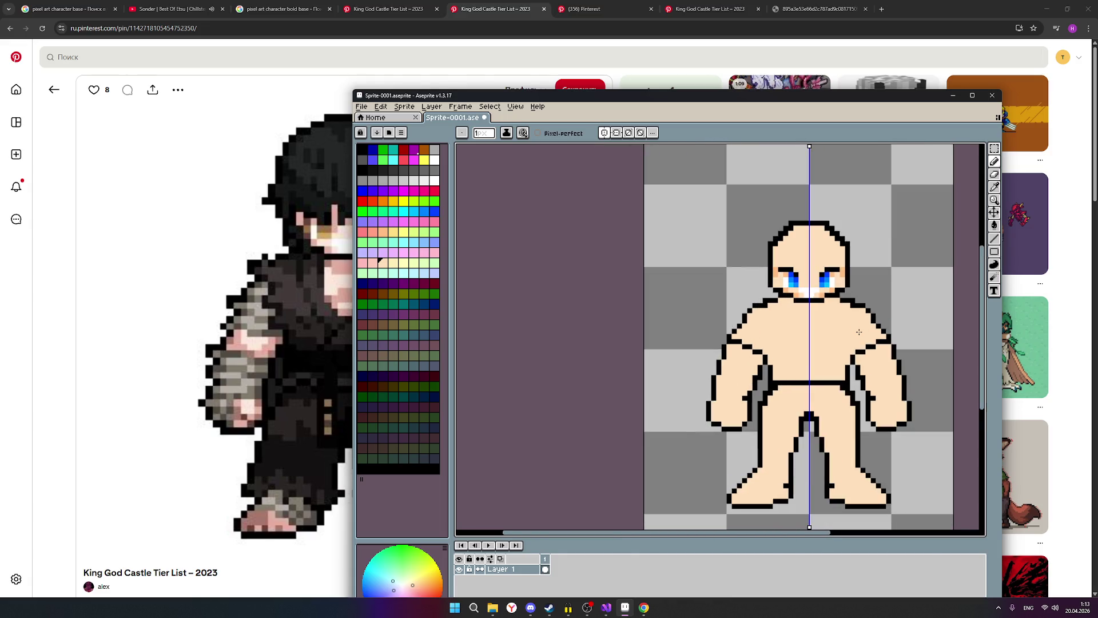
pyautogui.scroll(1, 859, 331)
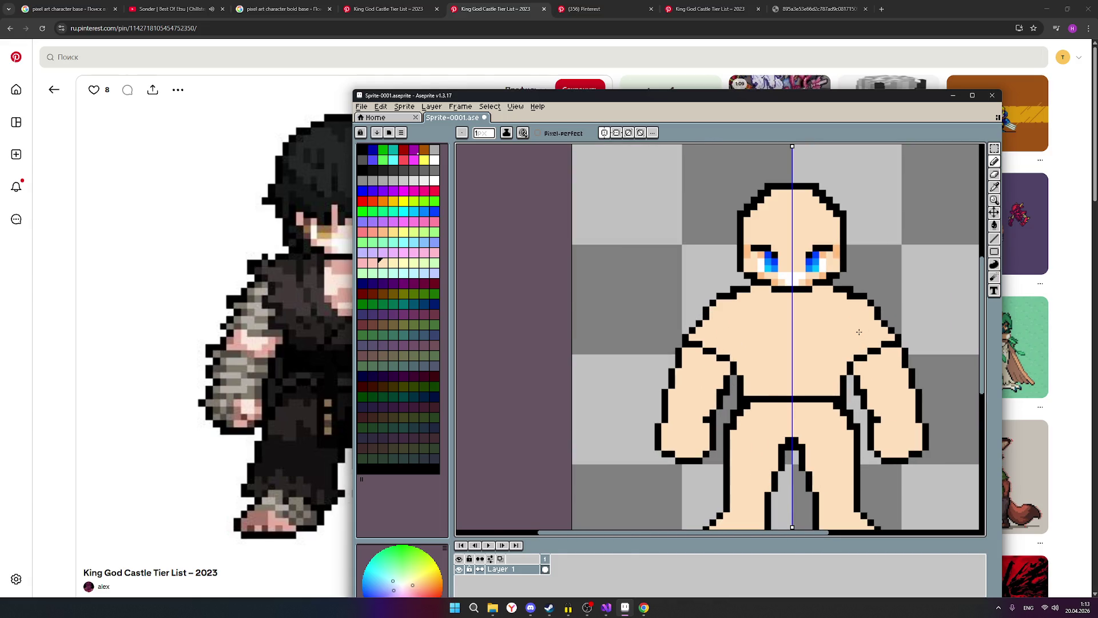
pyautogui.scroll(-1, 859, 331)
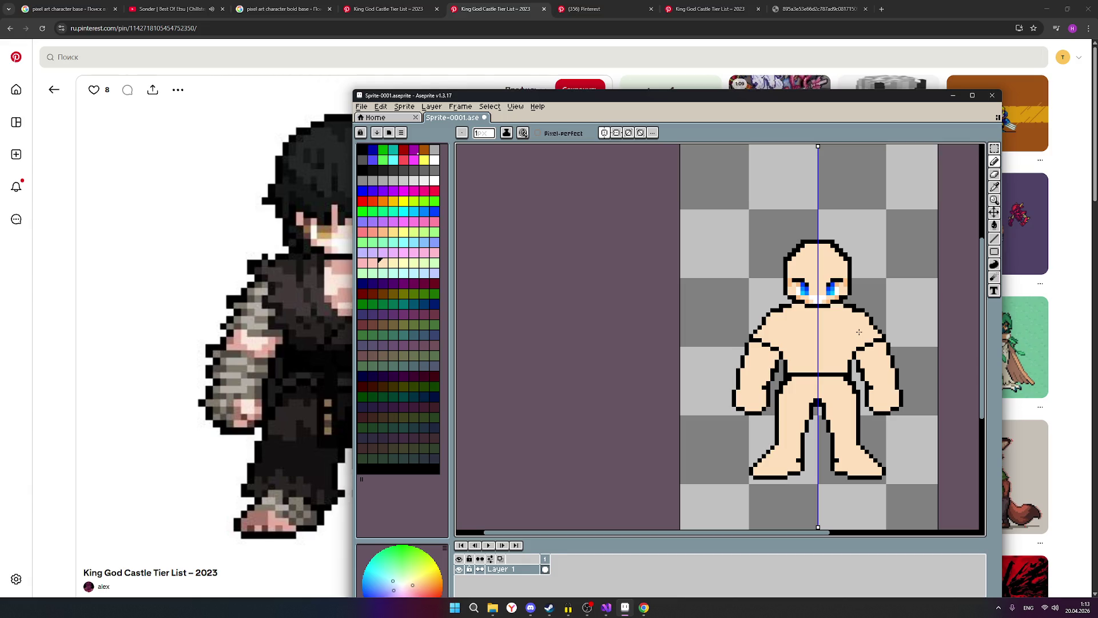
pyautogui.scroll(3, 868, 333)
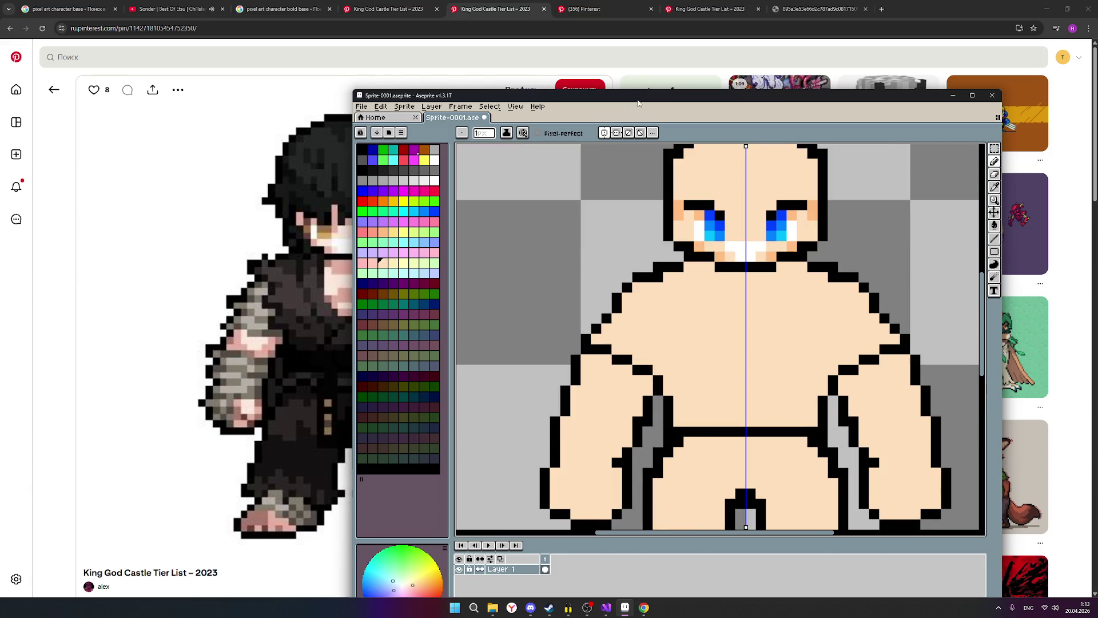
# Step: Pick black and add mirrored outline pixels at the shoulders beside the neck
pyautogui.moveTo(636, 103); pyautogui.dragTo(778, 104)
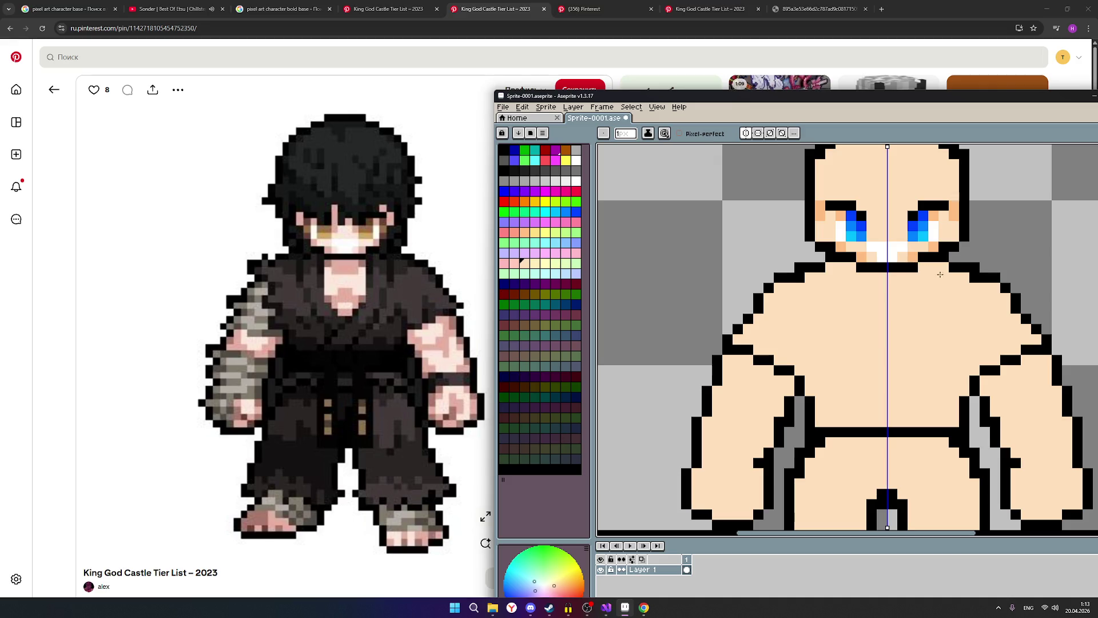
pyautogui.click(504, 171)
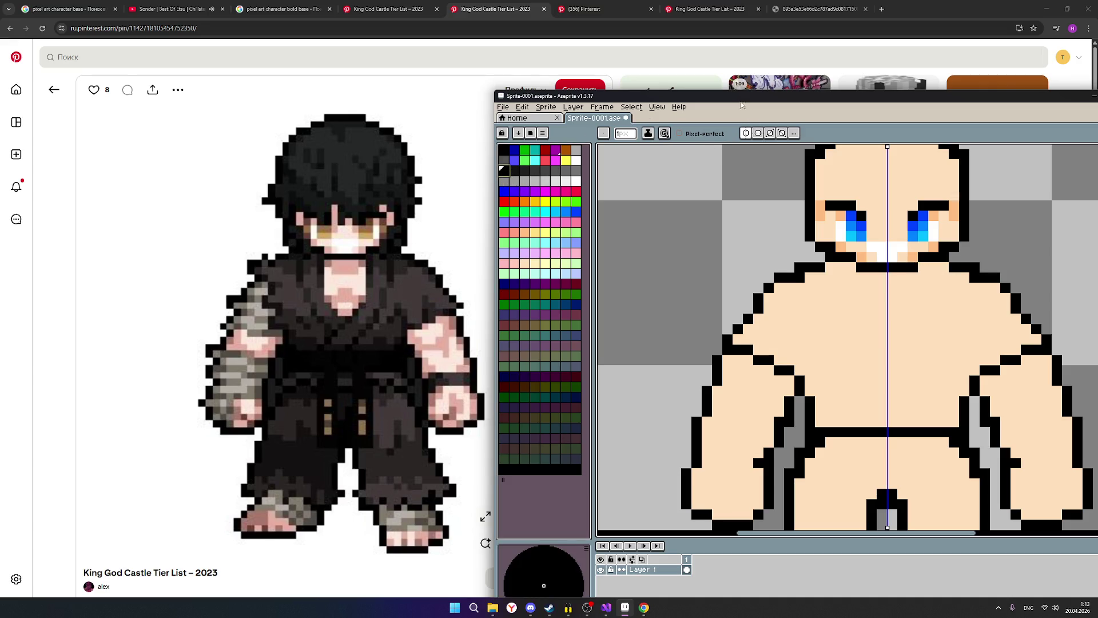
pyautogui.moveTo(740, 98); pyautogui.dragTo(590, 108)
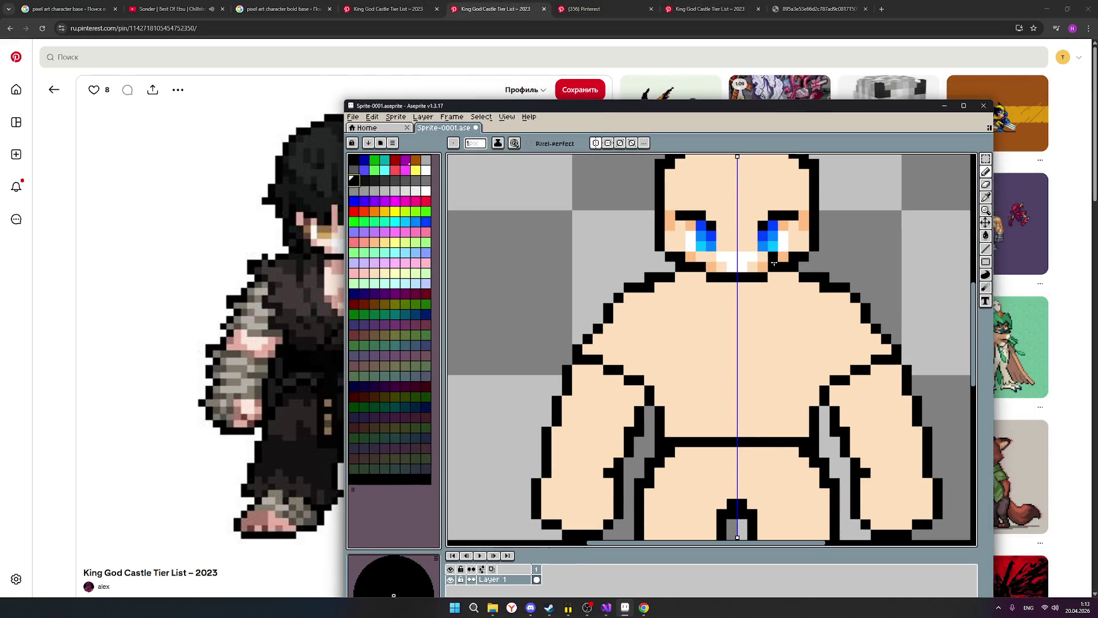
pyautogui.click(805, 287)
pyautogui.click(815, 287)
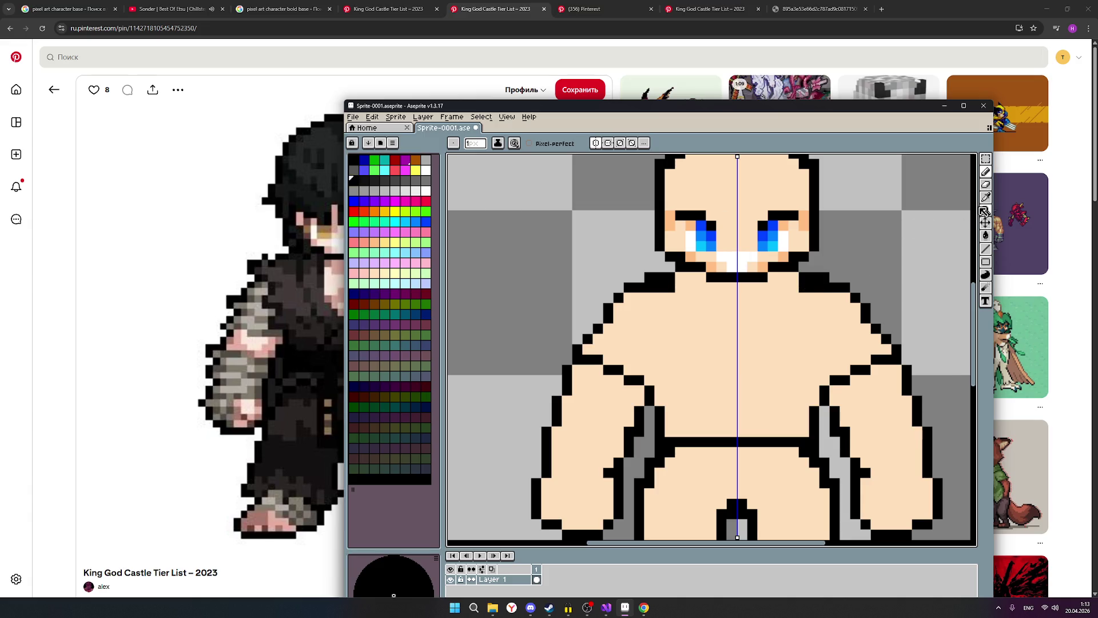
# Step: Erase the stray shoulder-edge pixels next to the neck on both sides
pyautogui.click(985, 184)
pyautogui.click(824, 278)
pyautogui.click(815, 277)
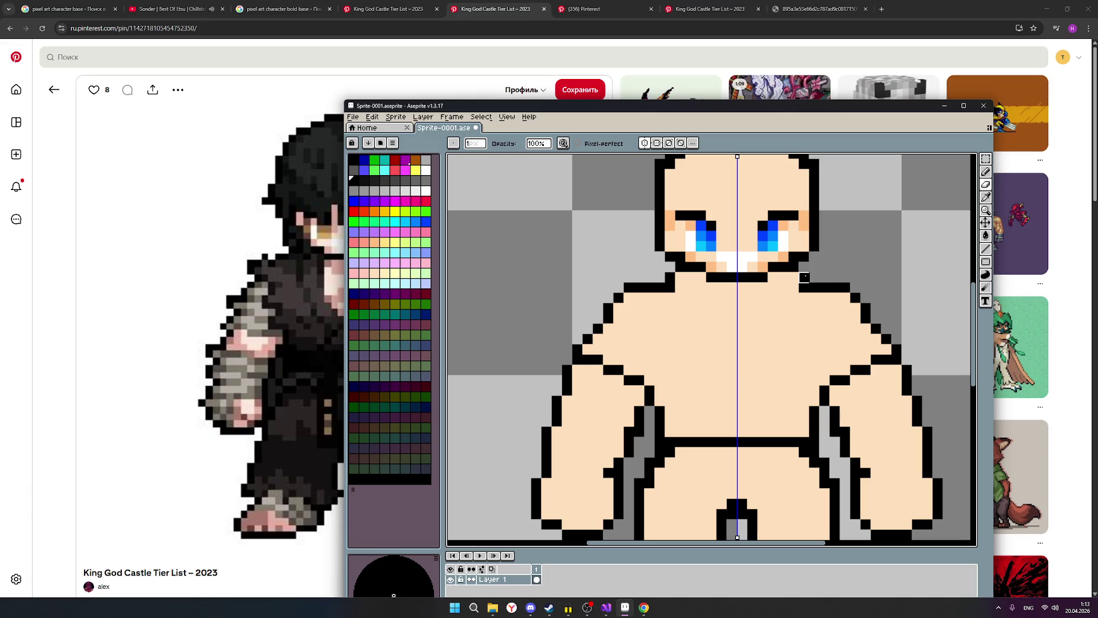
pyautogui.click(804, 278)
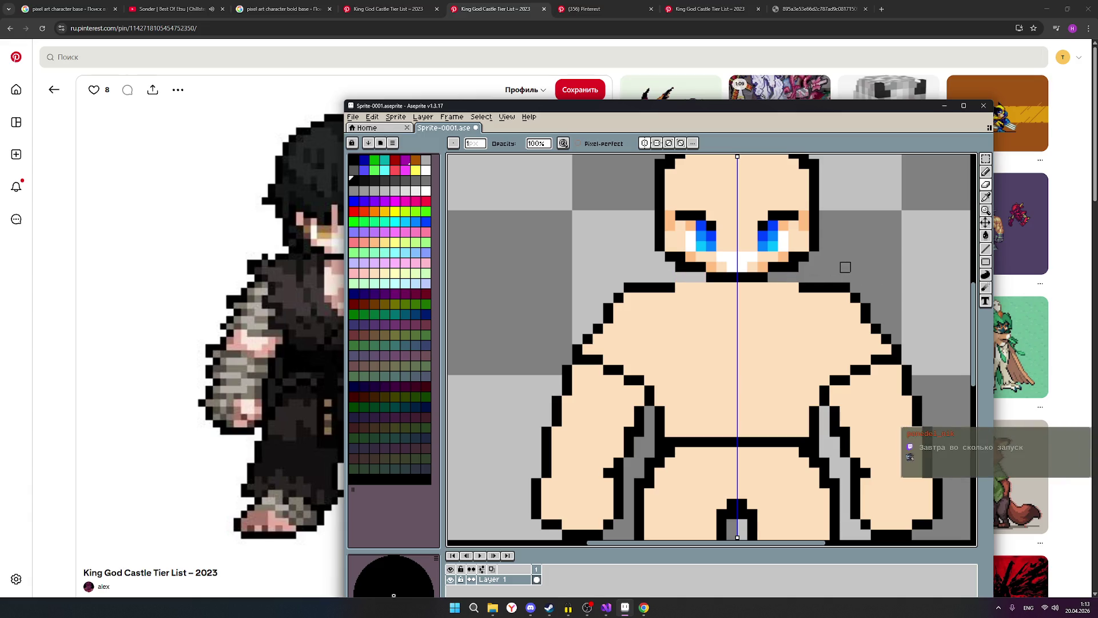
pyautogui.scroll(-2, 845, 267)
pyautogui.scroll(2, 842, 263)
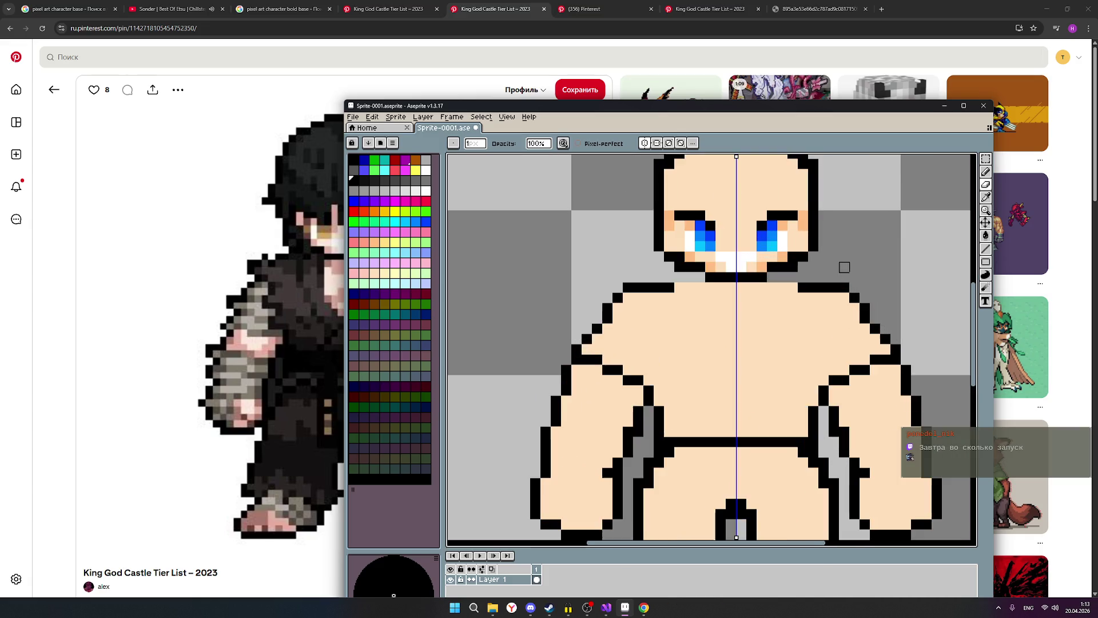
# Step: Draw black pixels to fill the outline gaps beside the neck
pyautogui.click(985, 172)
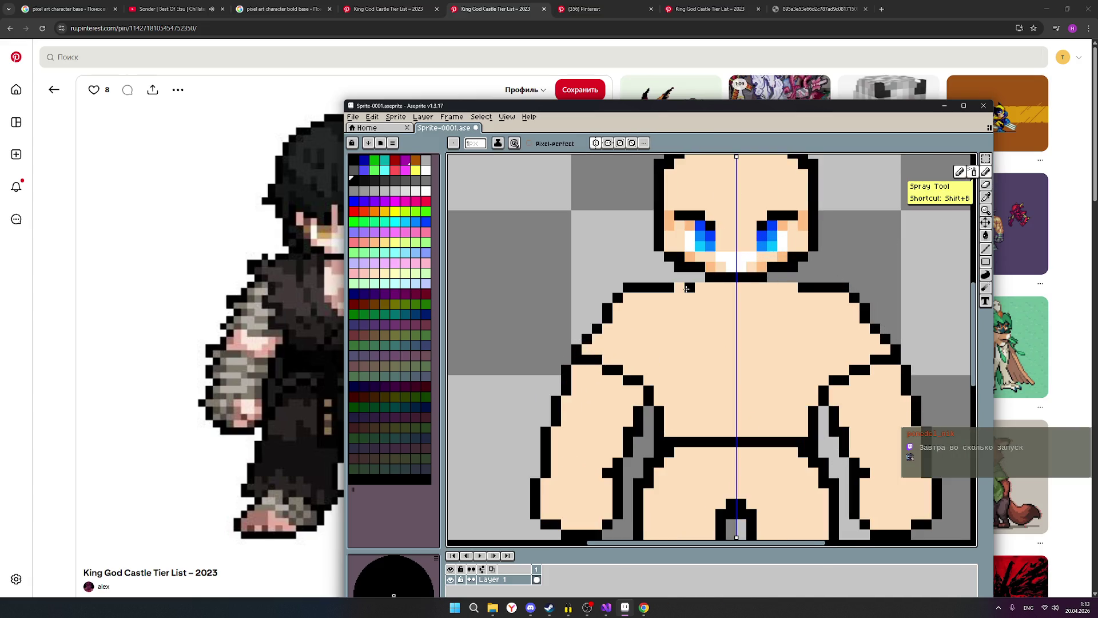
pyautogui.moveTo(683, 289); pyautogui.dragTo(726, 287)
pyautogui.scroll(-2, 894, 257)
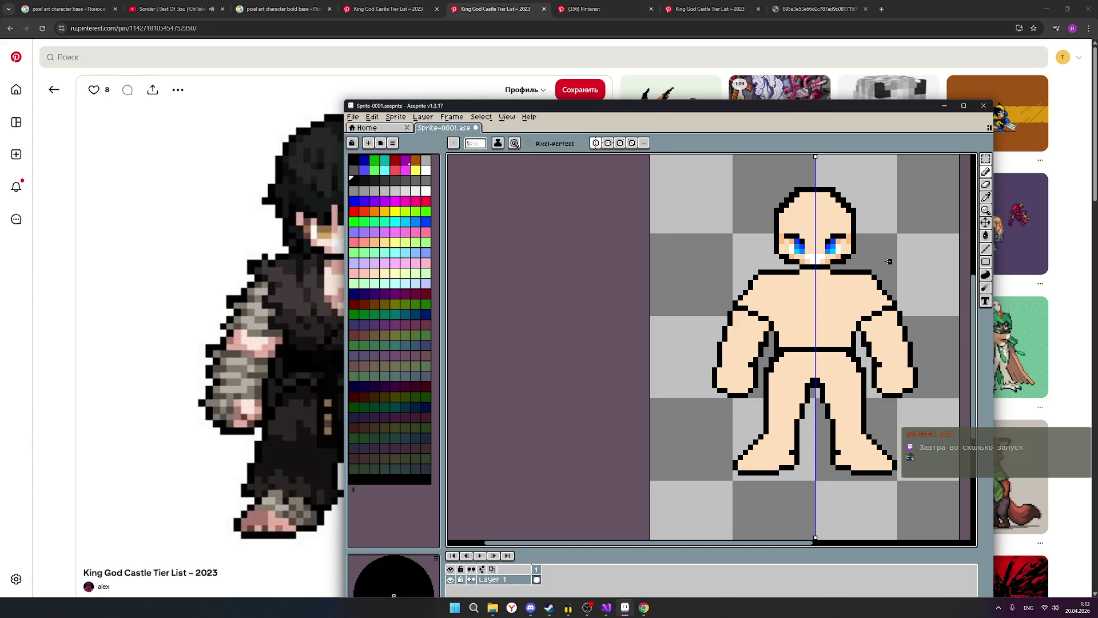
pyautogui.press('ctrl')
pyautogui.press('ctrl')
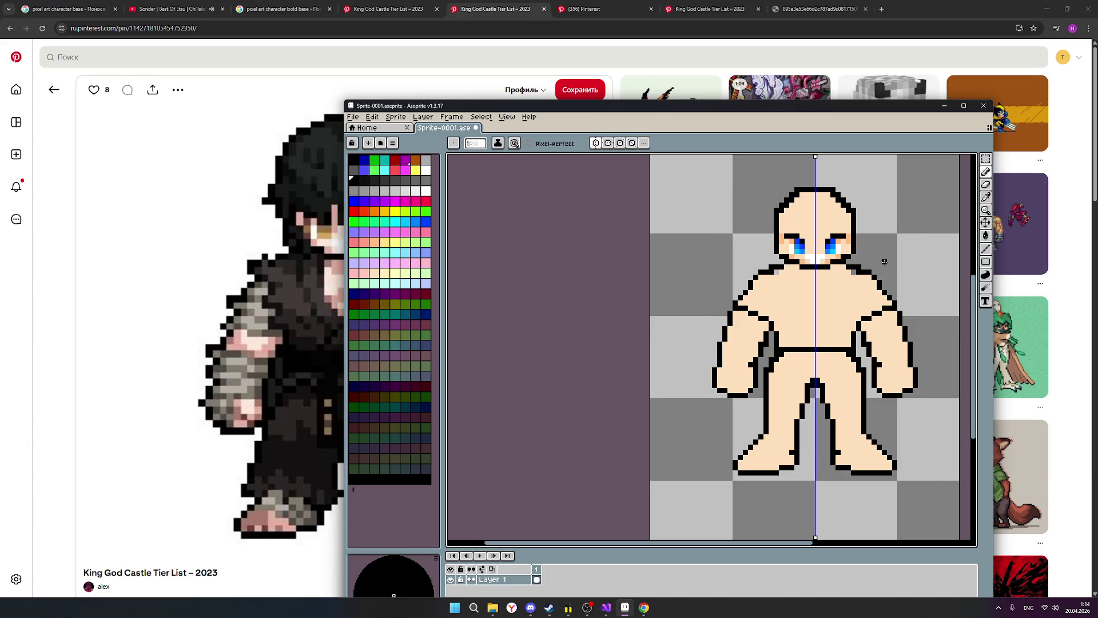
pyautogui.scroll(4, 857, 269)
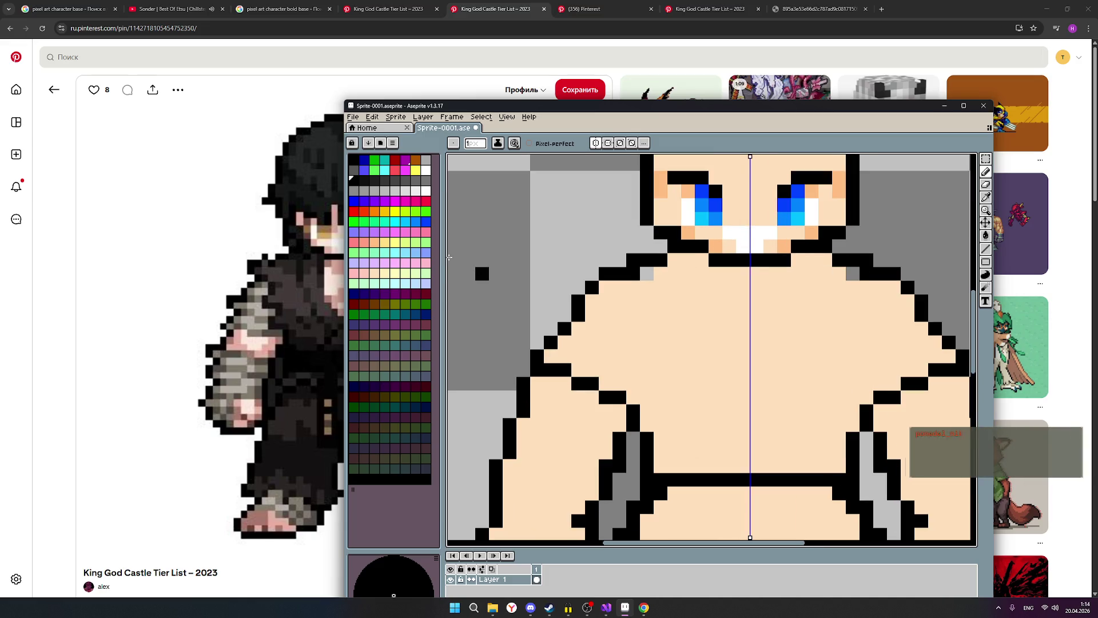
# Step: Select the light peach skin colour and move the editor aside to compare with the reference
pyautogui.click(374, 273)
pyautogui.scroll(-4, 654, 277)
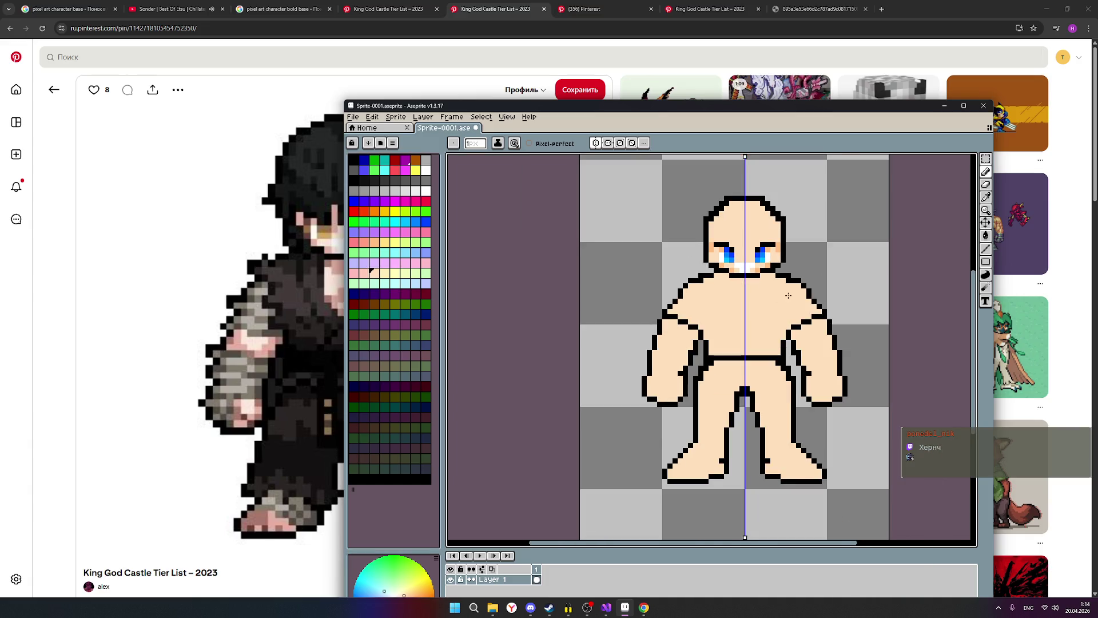
pyautogui.scroll(2, 788, 295)
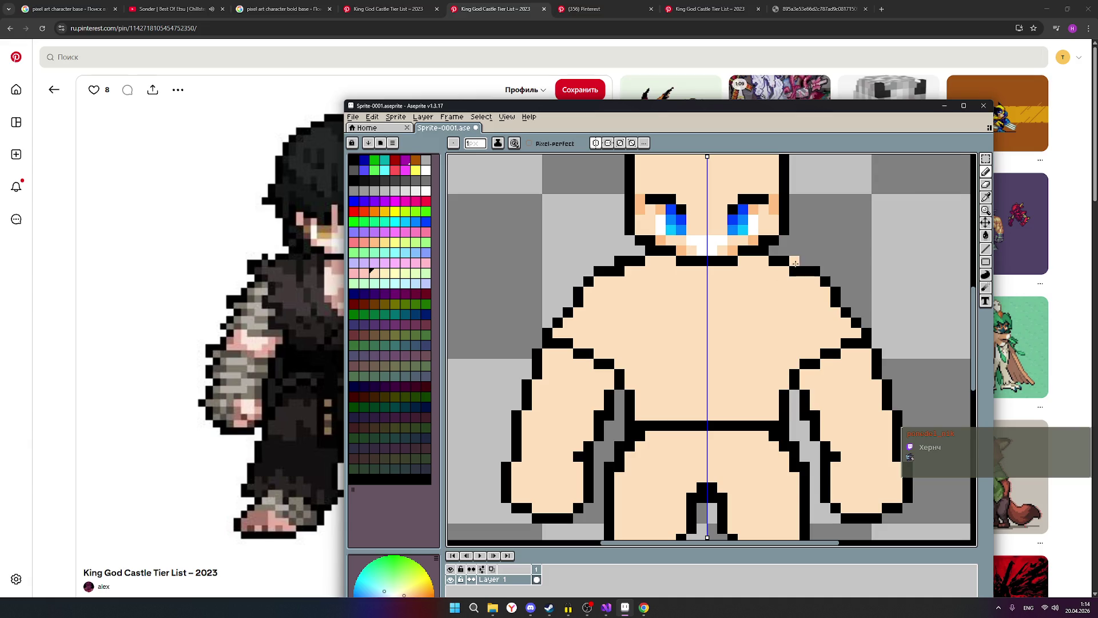
pyautogui.scroll(-1, 811, 296)
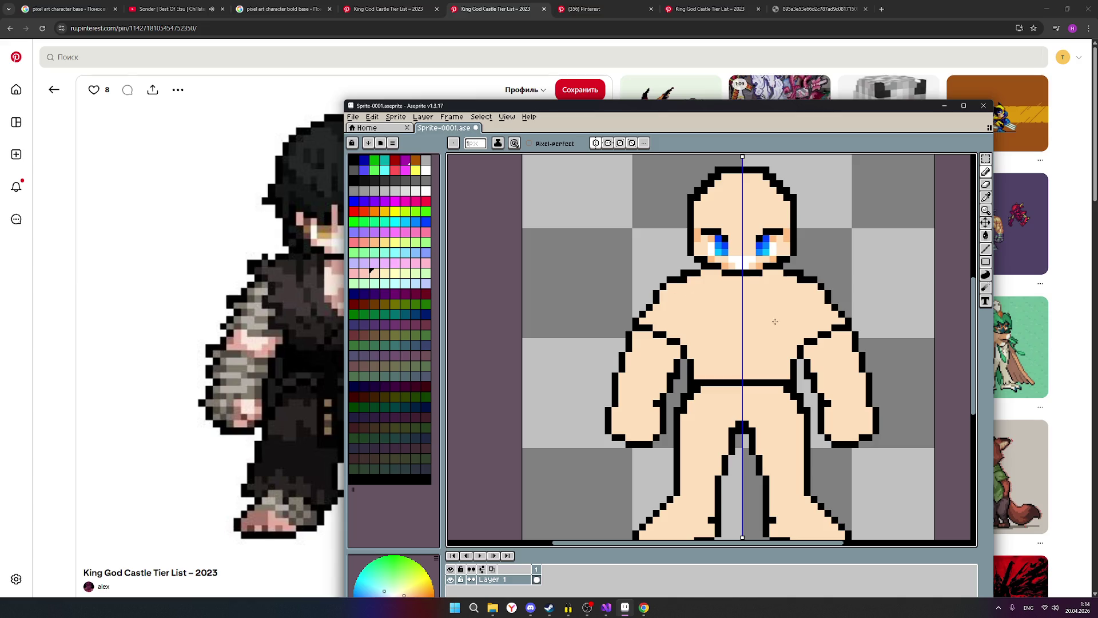
pyautogui.scroll(-2, 774, 321)
pyautogui.moveTo(686, 109)
pyautogui.mouseDown()
pyautogui.moveTo(877, 102)
pyautogui.moveTo(842, 97)
pyautogui.mouseUp()
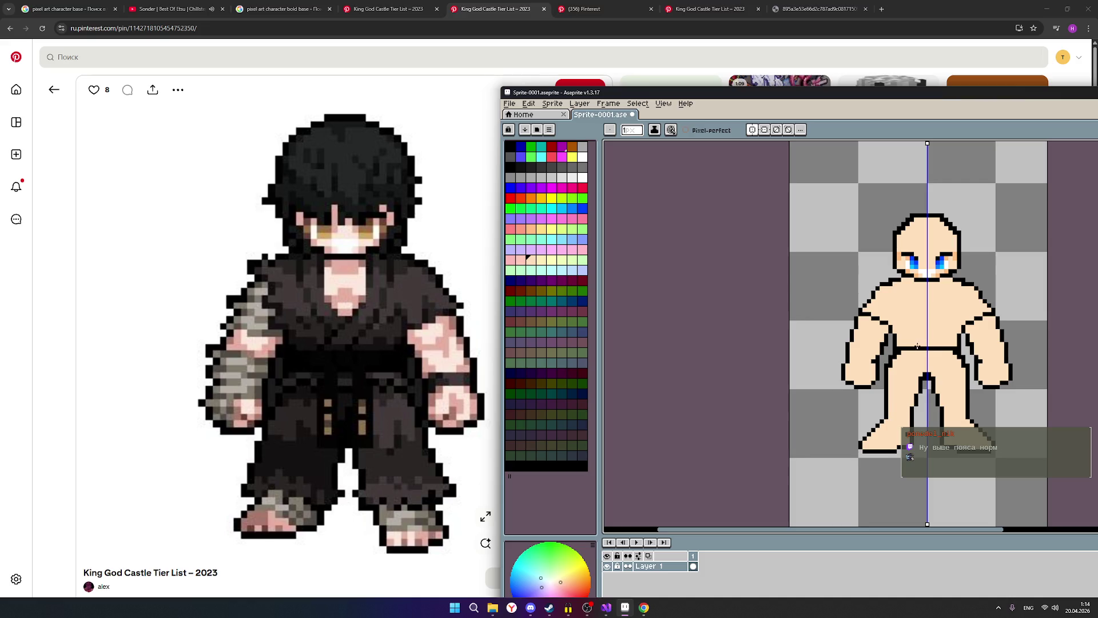
# Step: Zoom in on the right fist and select the pale cream swatch for fist highlights
pyautogui.scroll(1, 953, 368)
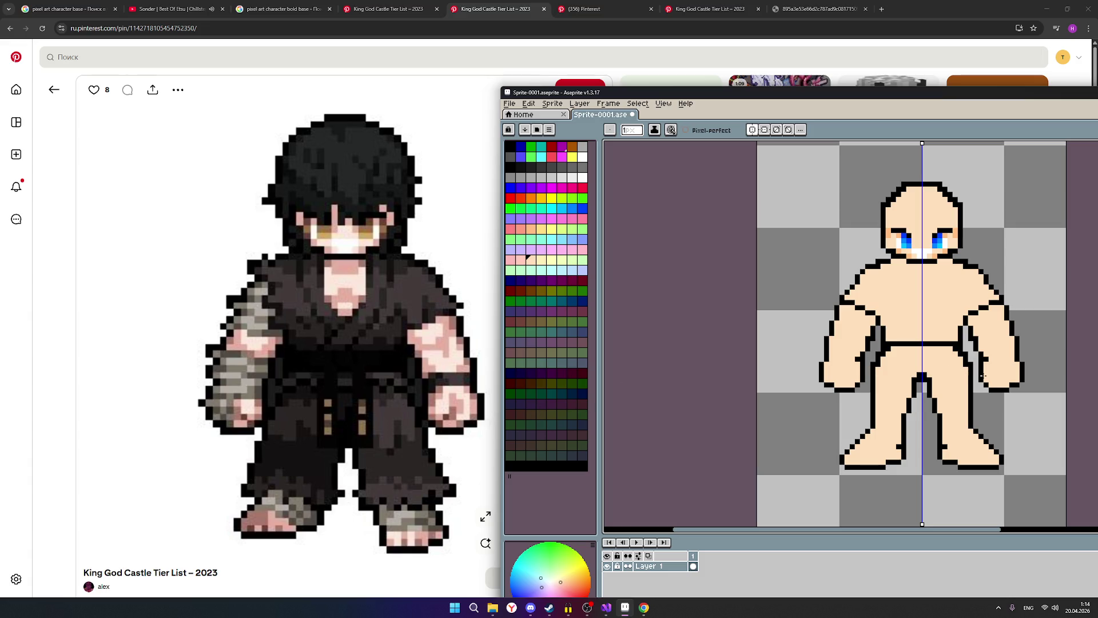
pyautogui.scroll(1, 1015, 376)
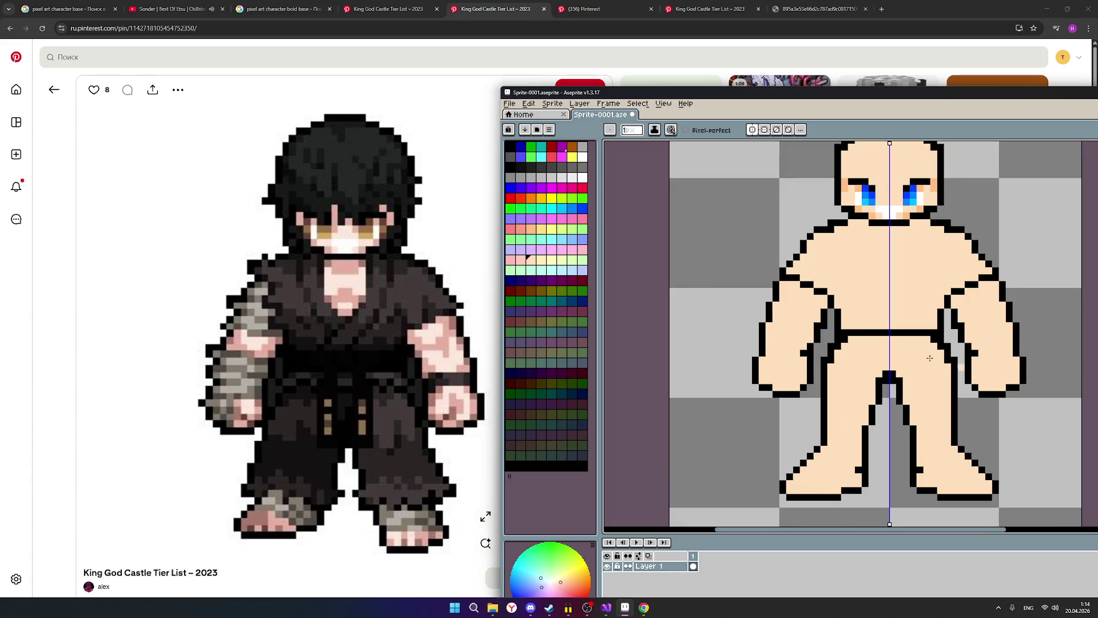
pyautogui.click(541, 260)
pyautogui.scroll(1, 1001, 380)
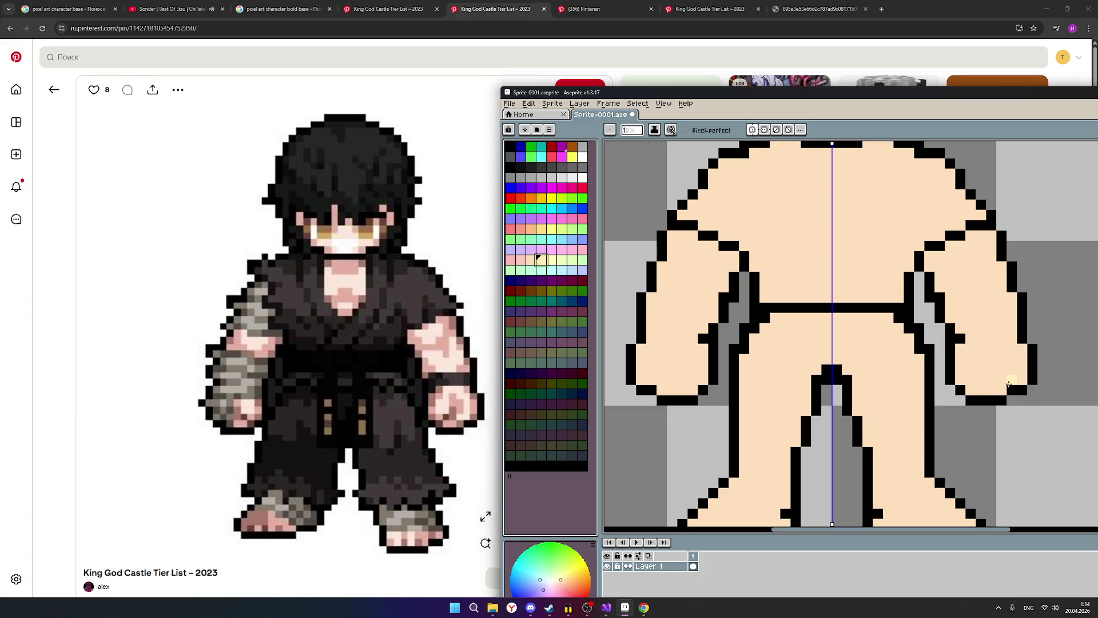
pyautogui.moveTo(1008, 383)
pyautogui.mouseDown()
pyautogui.moveTo(1012, 349)
pyautogui.moveTo(982, 350)
pyautogui.mouseUp()
pyautogui.click(1011, 362)
pyautogui.click(983, 349)
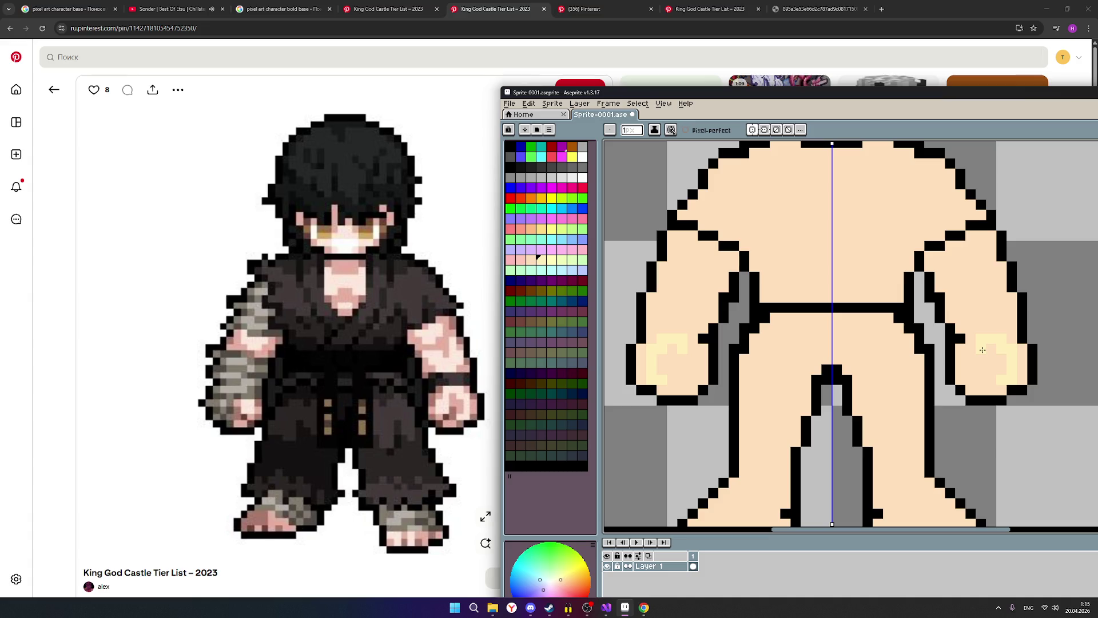
pyautogui.moveTo(982, 350); pyautogui.dragTo(982, 358)
pyautogui.moveTo(972, 370); pyautogui.dragTo(980, 367)
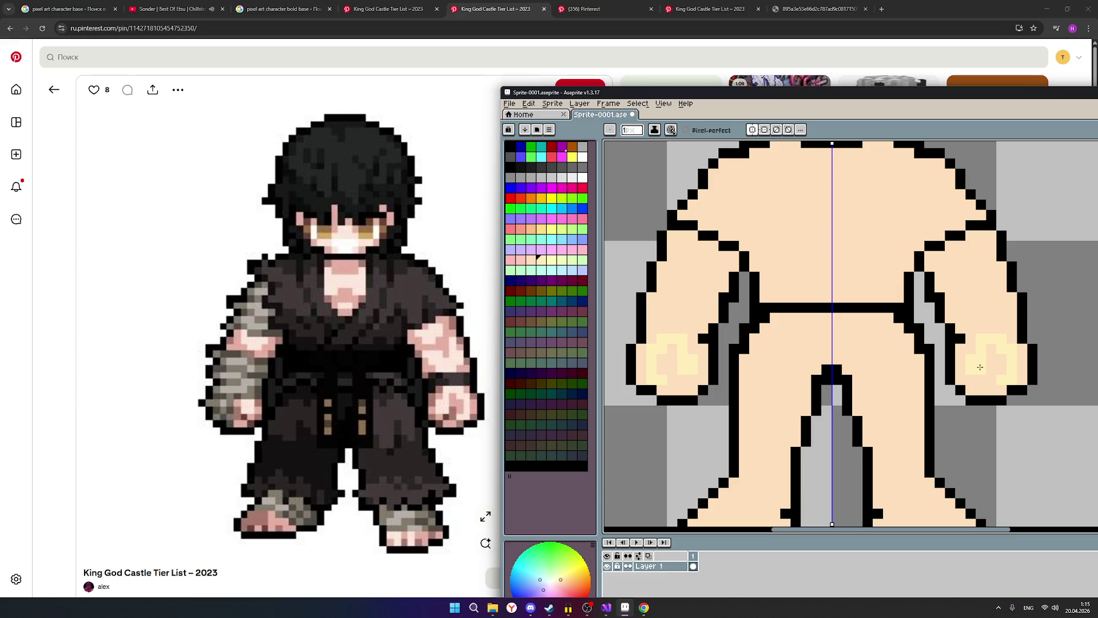
pyautogui.scroll(-3, 982, 368)
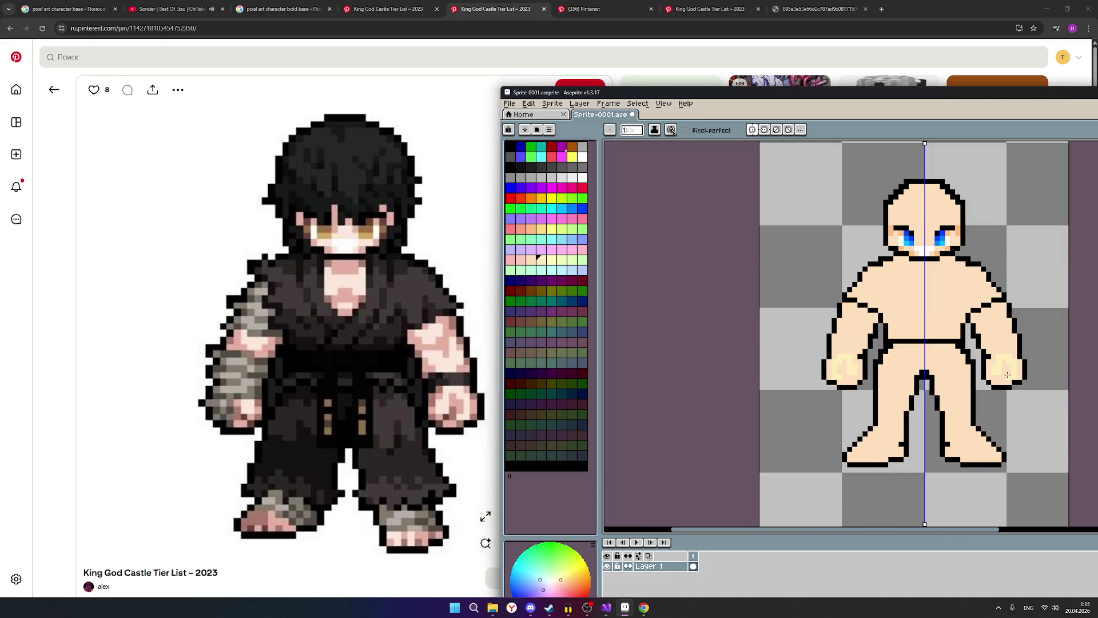
pyautogui.scroll(1, 1023, 377)
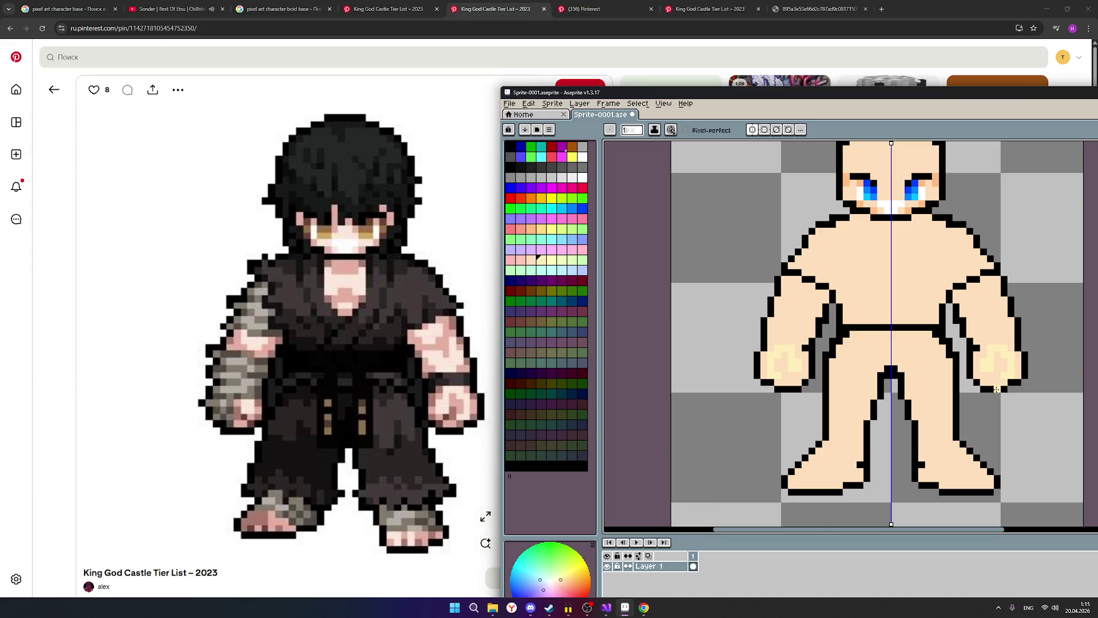
pyautogui.click(521, 259)
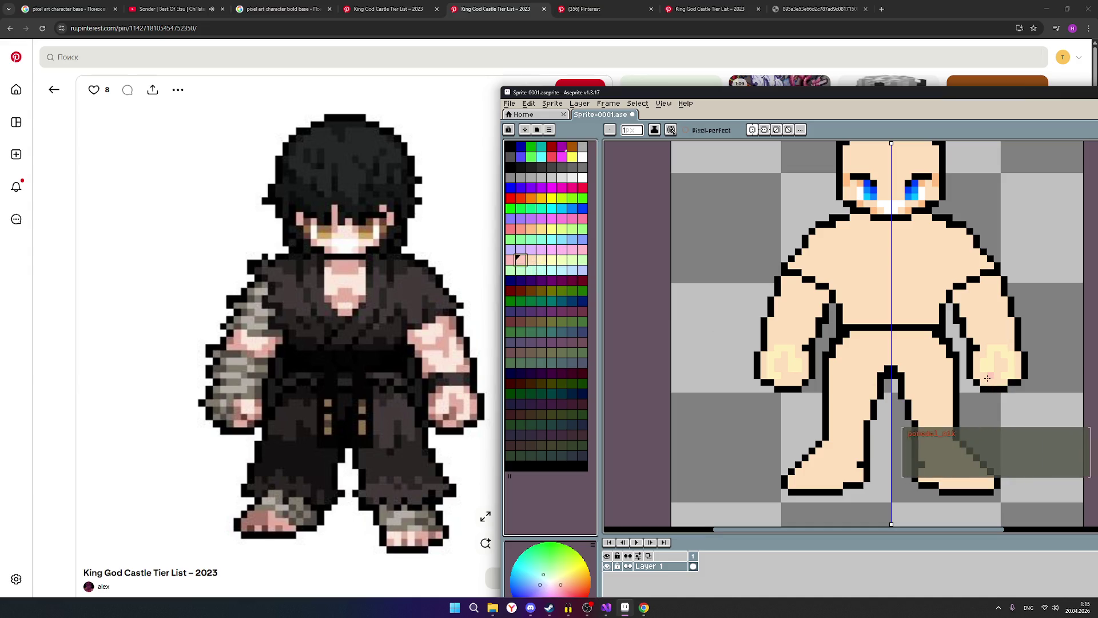
pyautogui.click(995, 380)
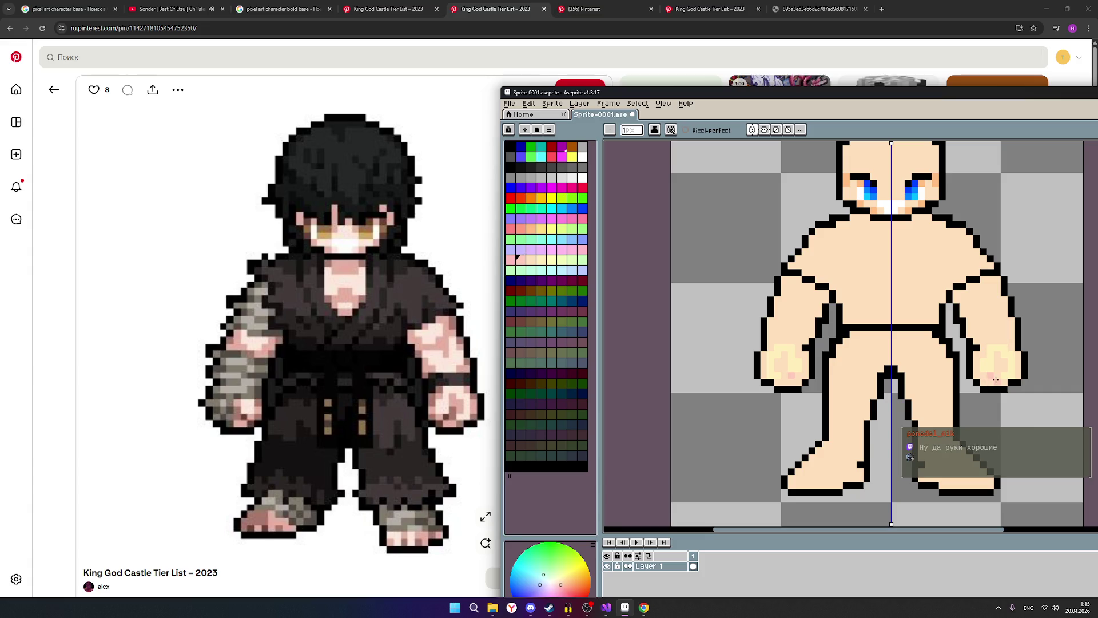
pyautogui.click(993, 376)
pyautogui.scroll(-2, 991, 372)
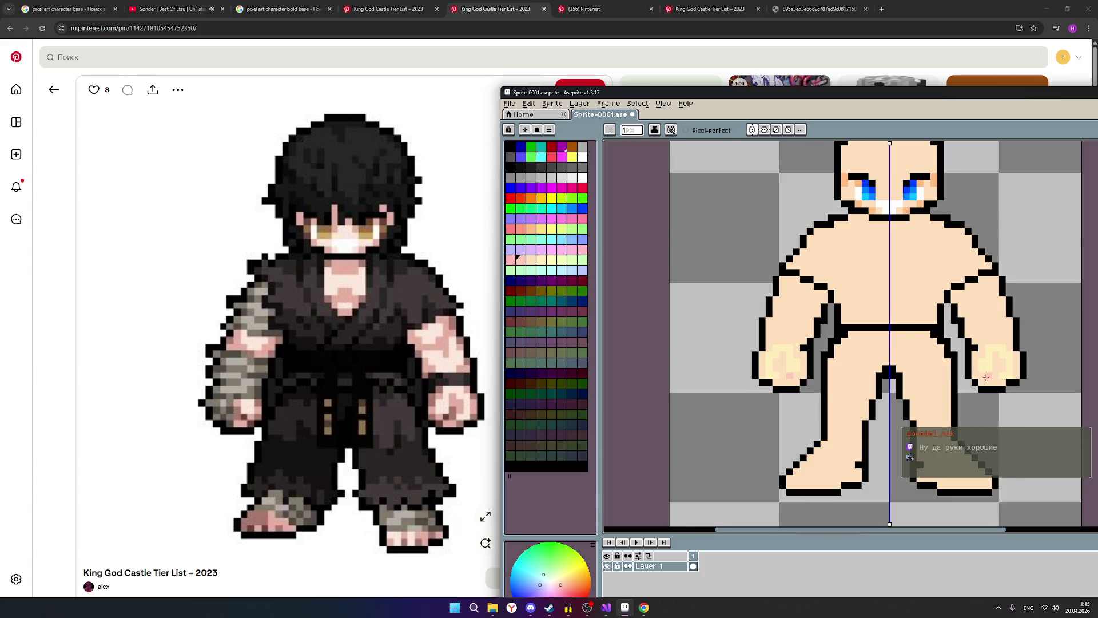
pyautogui.scroll(2, 993, 376)
pyautogui.click(1002, 365)
pyautogui.click(996, 361)
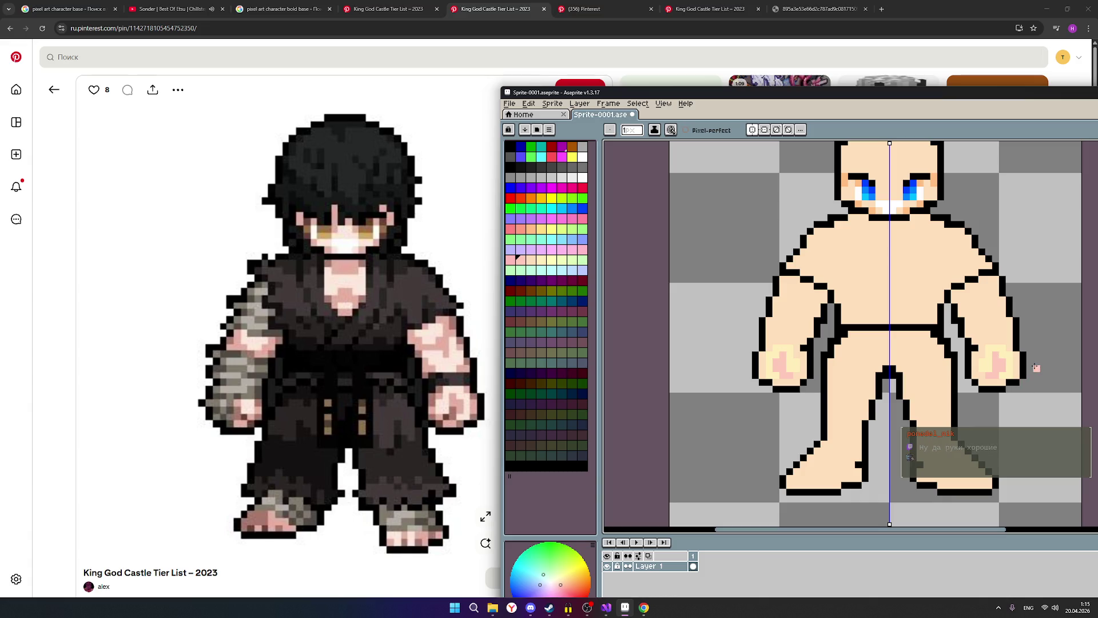
pyautogui.scroll(-1, 1035, 367)
pyautogui.scroll(1, 1036, 366)
pyautogui.scroll(-2, 1035, 369)
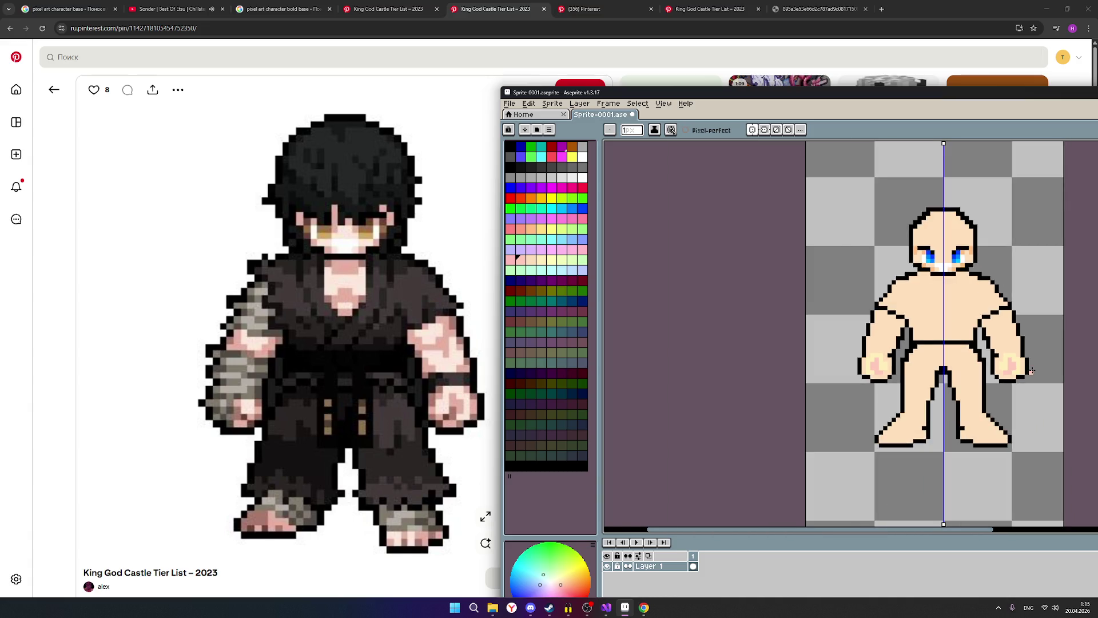
pyautogui.scroll(-2, 1034, 377)
pyautogui.scroll(3, 1032, 387)
pyautogui.scroll(2, 1032, 387)
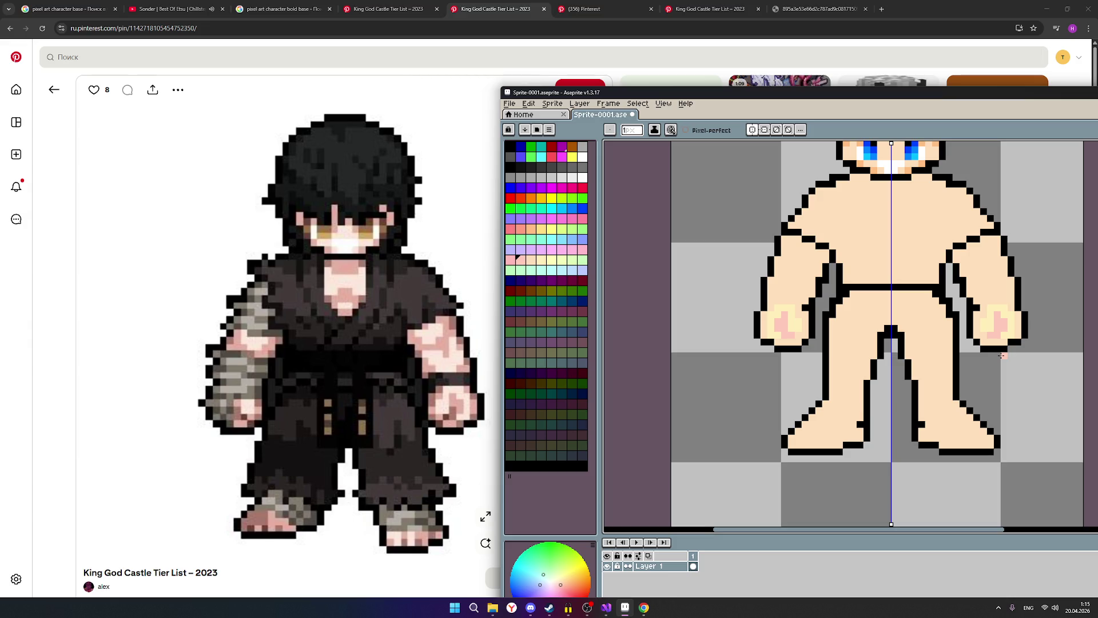
pyautogui.moveTo(1014, 358); pyautogui.dragTo(953, 399)
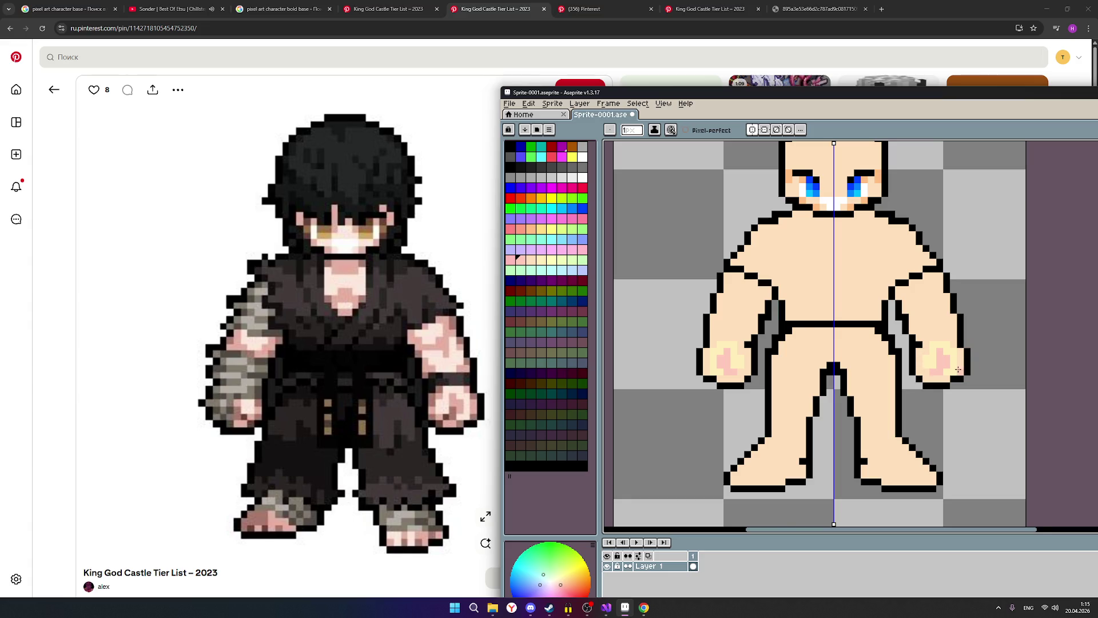
pyautogui.scroll(-3, 958, 369)
pyautogui.scroll(1, 958, 368)
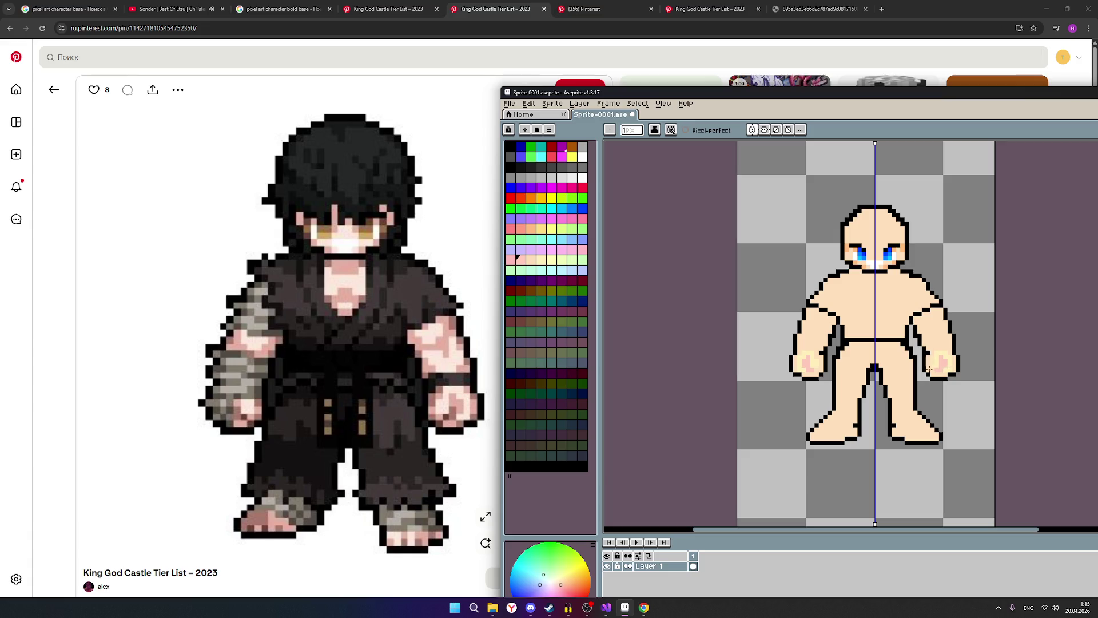
pyautogui.scroll(2, 949, 369)
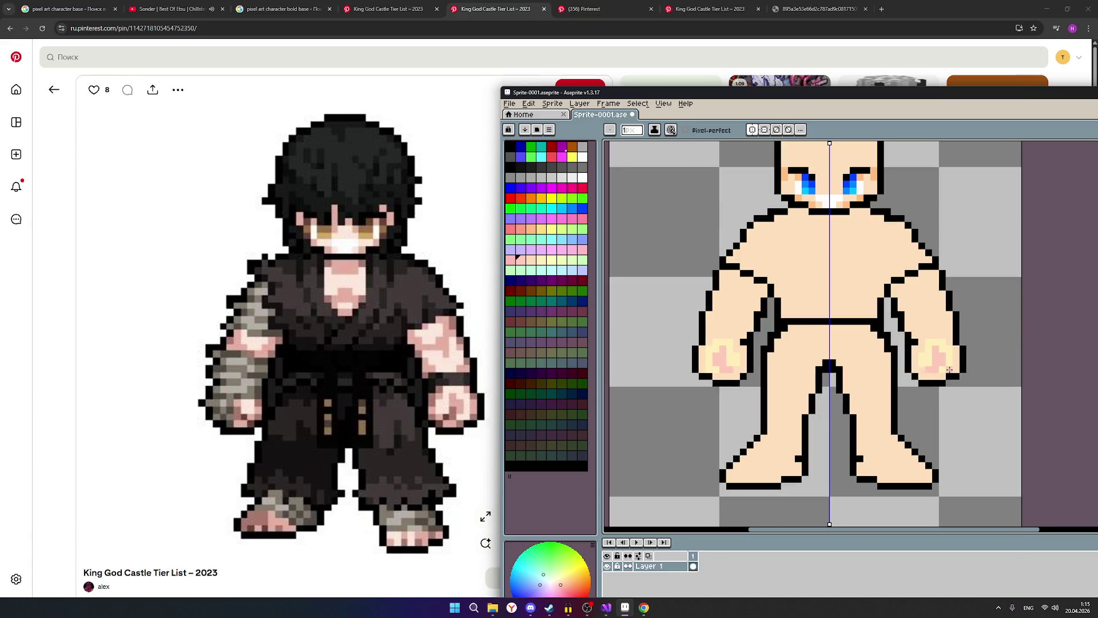
pyautogui.scroll(-1, 949, 369)
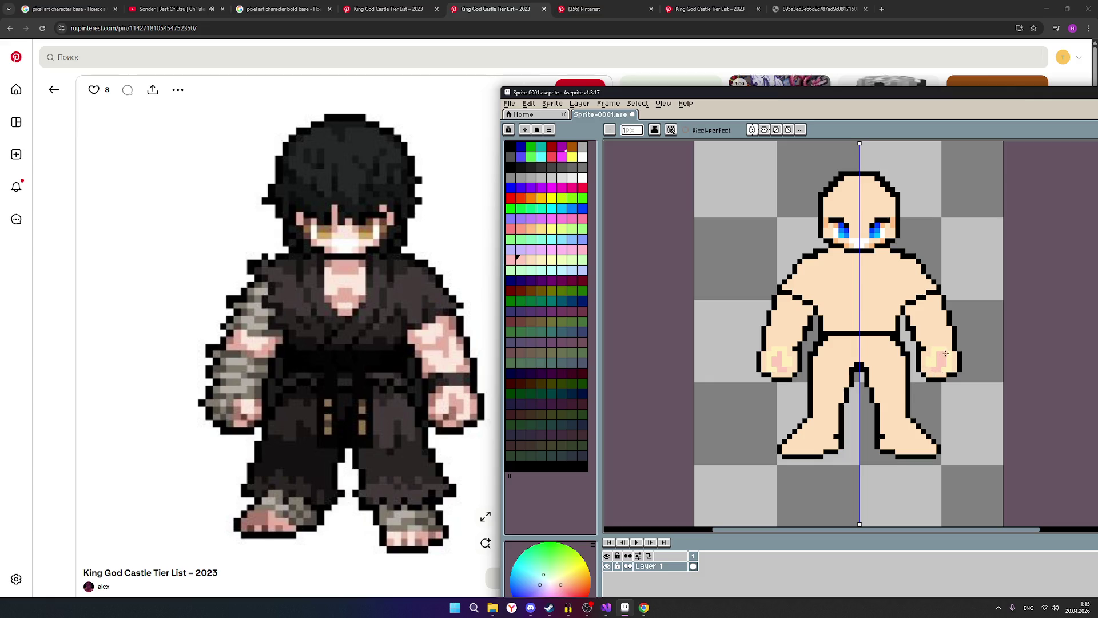
pyautogui.scroll(1, 938, 343)
pyautogui.moveTo(940, 283); pyautogui.dragTo(962, 368)
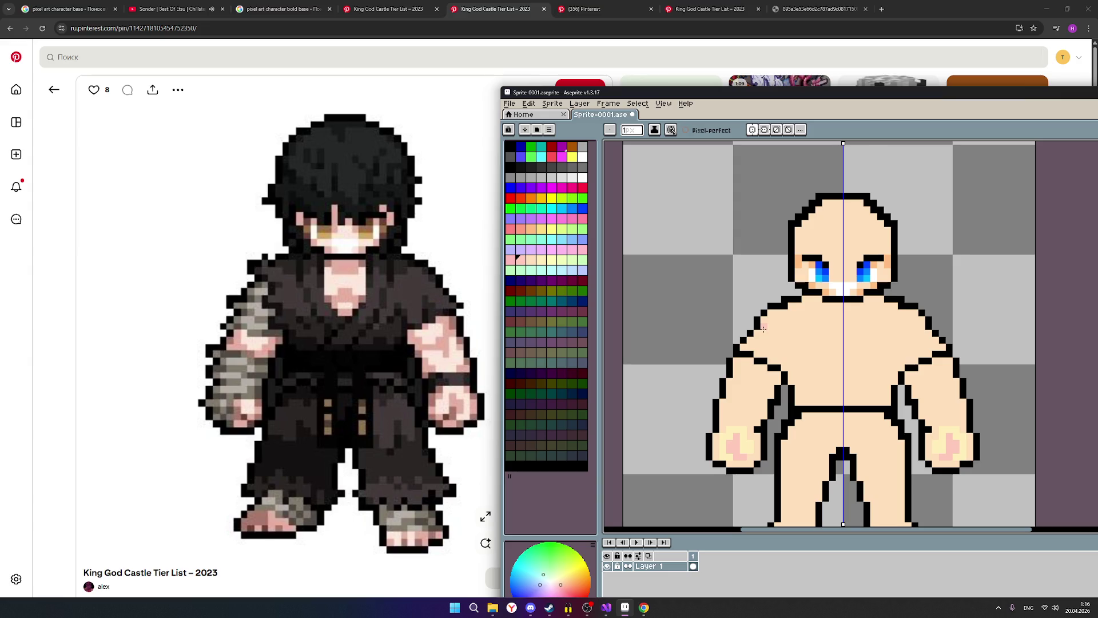
pyautogui.scroll(-1, 857, 327)
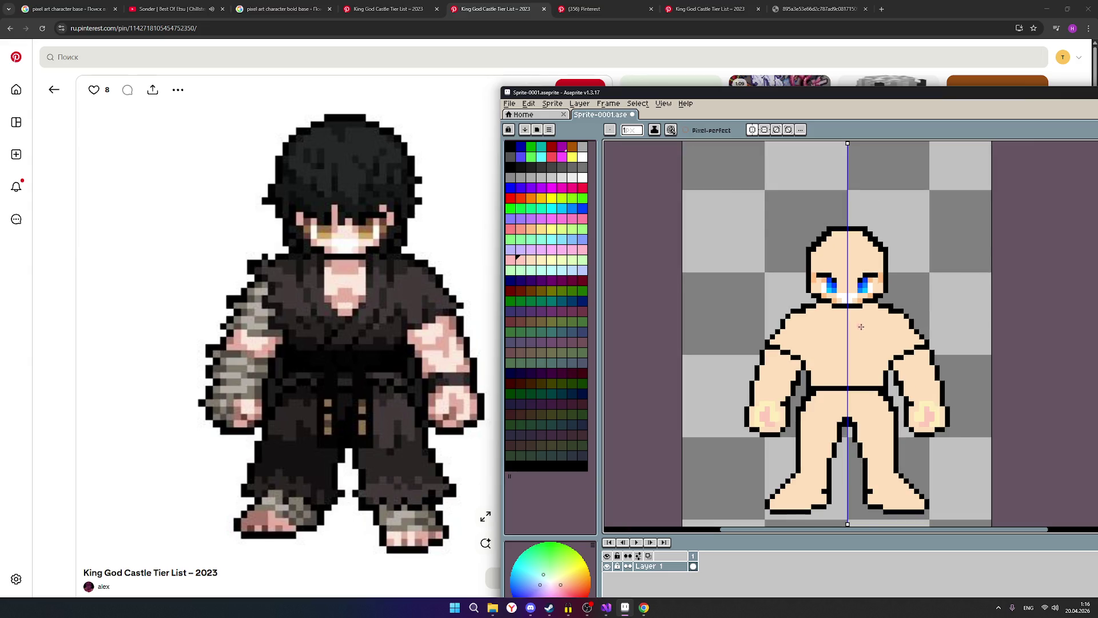
pyautogui.scroll(1, 852, 327)
pyautogui.click(510, 167)
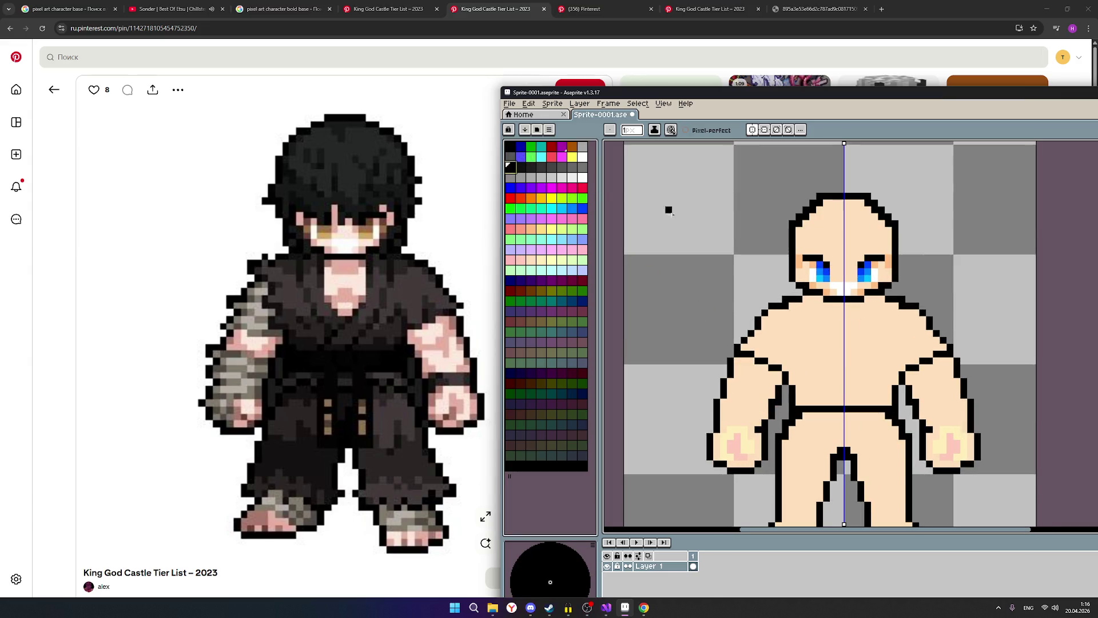
# Step: Add a mirrored black pixel to the shoulder outline and change drawing tool
pyautogui.click(764, 324)
pyautogui.moveTo(875, 93); pyautogui.dragTo(744, 102)
pyautogui.click(1011, 194)
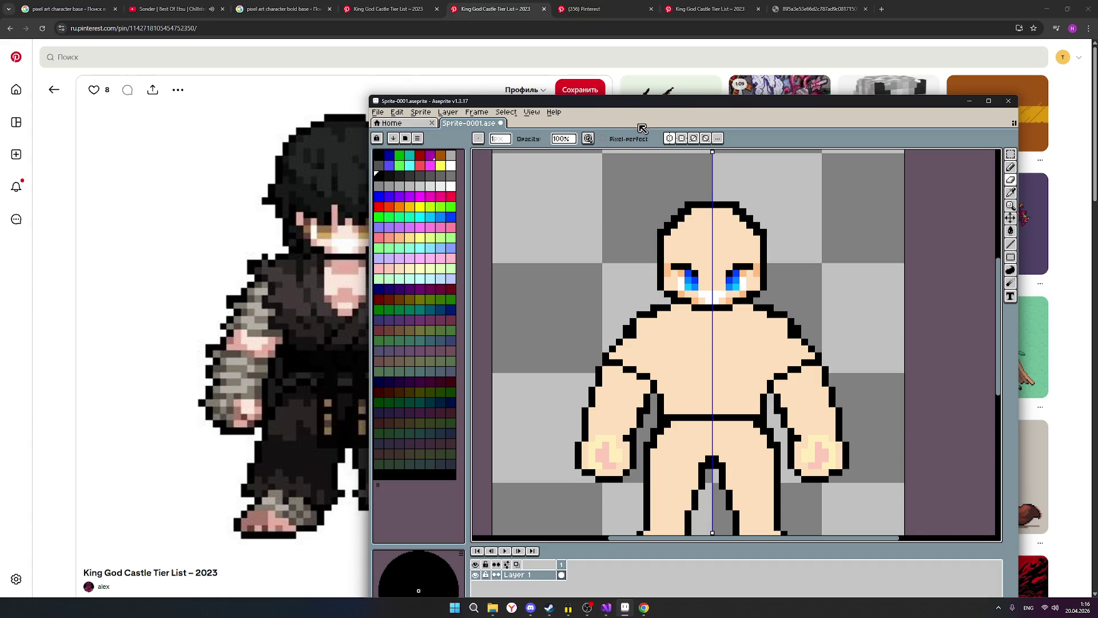
# Step: Reposition the editor window beside the fighter reference, then shift it further left
pyautogui.moveTo(632, 108); pyautogui.dragTo(756, 113)
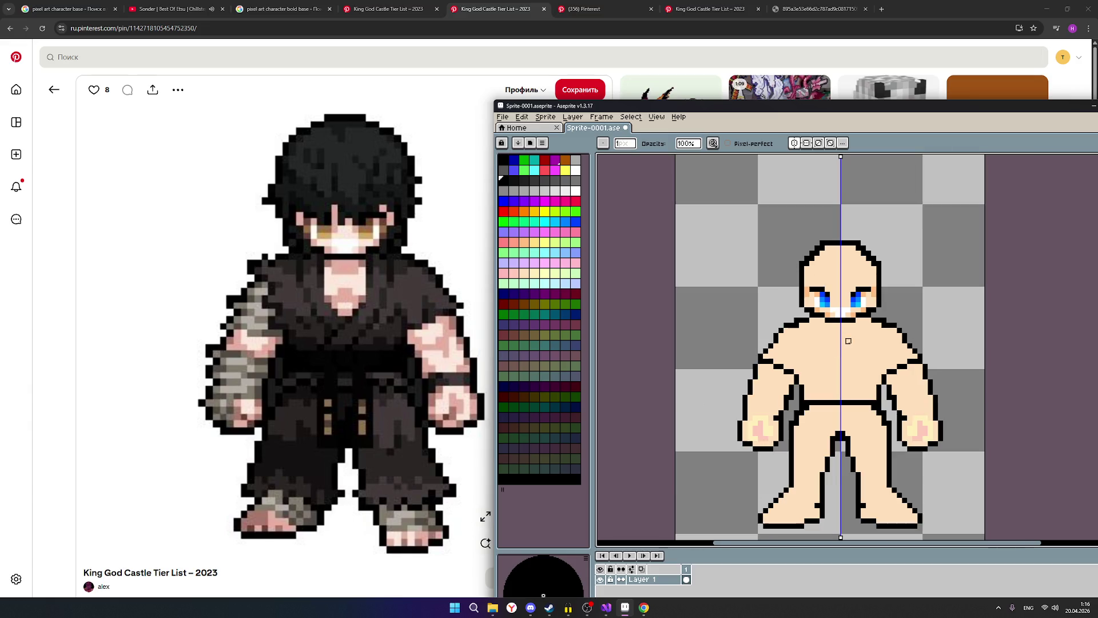
pyautogui.scroll(-1, 840, 340)
pyautogui.scroll(1, 843, 356)
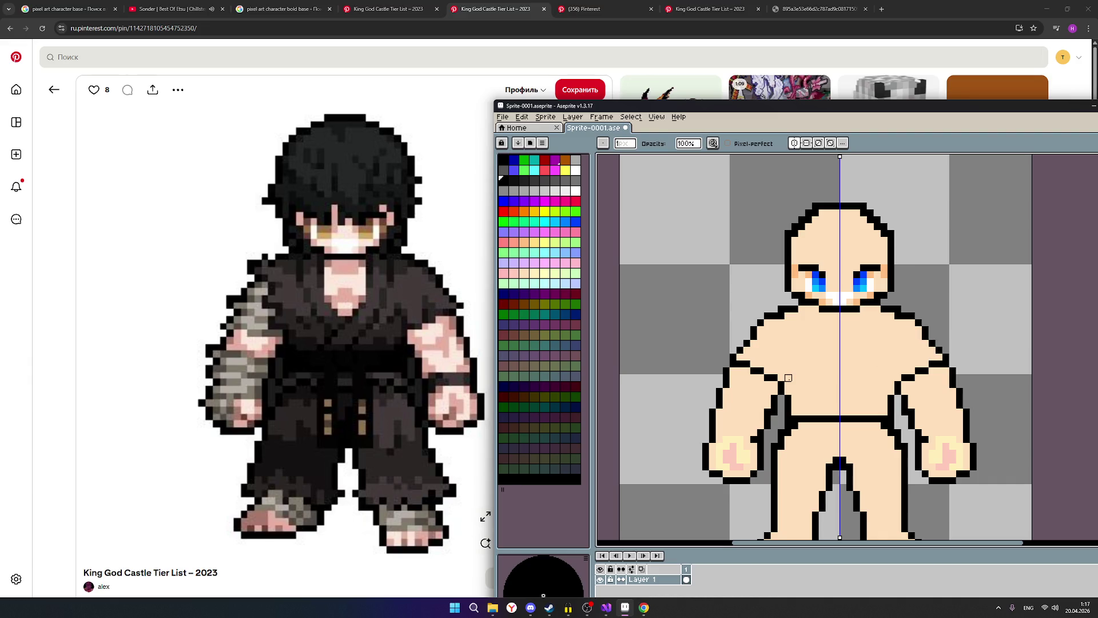
pyautogui.hscroll(2, 788, 378)
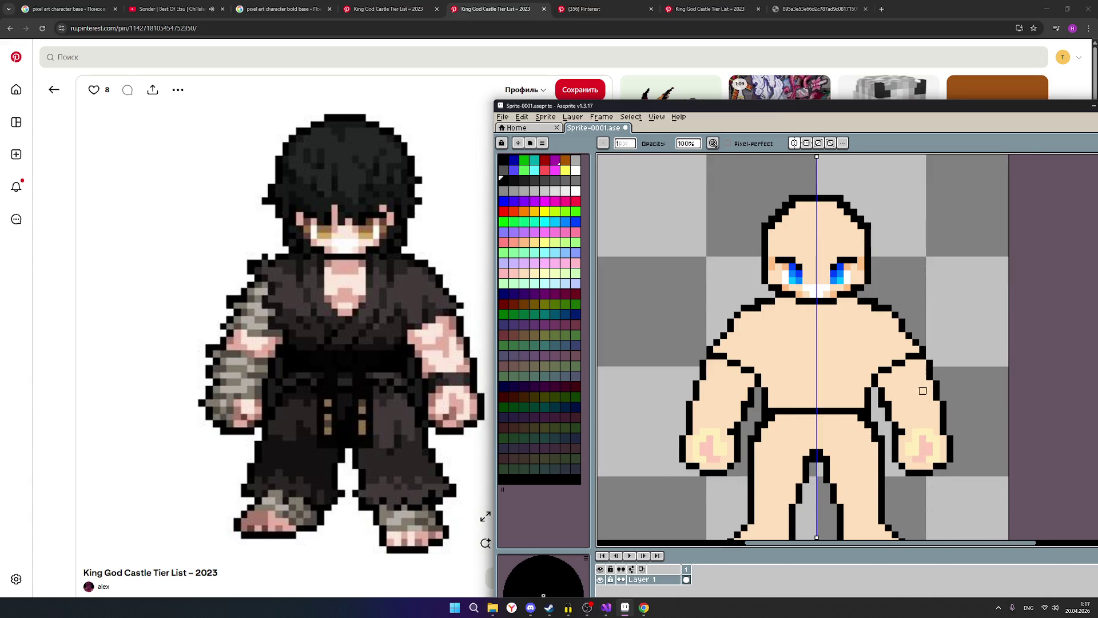
pyautogui.scroll(-1, 869, 389)
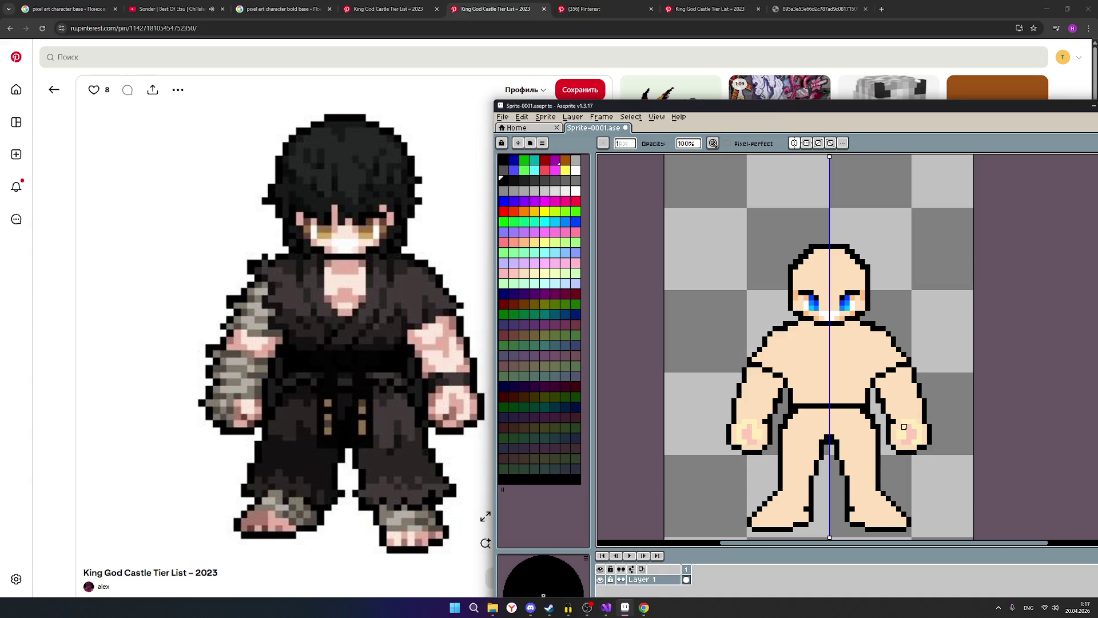
pyautogui.scroll(1, 793, 258)
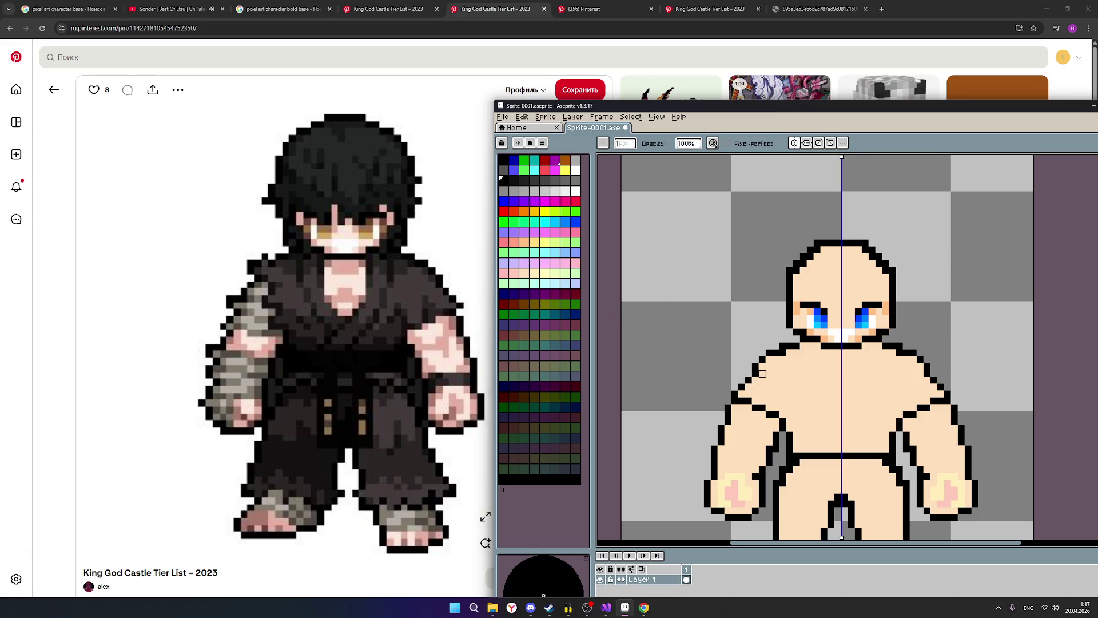
pyautogui.moveTo(792, 106); pyautogui.dragTo(650, 111)
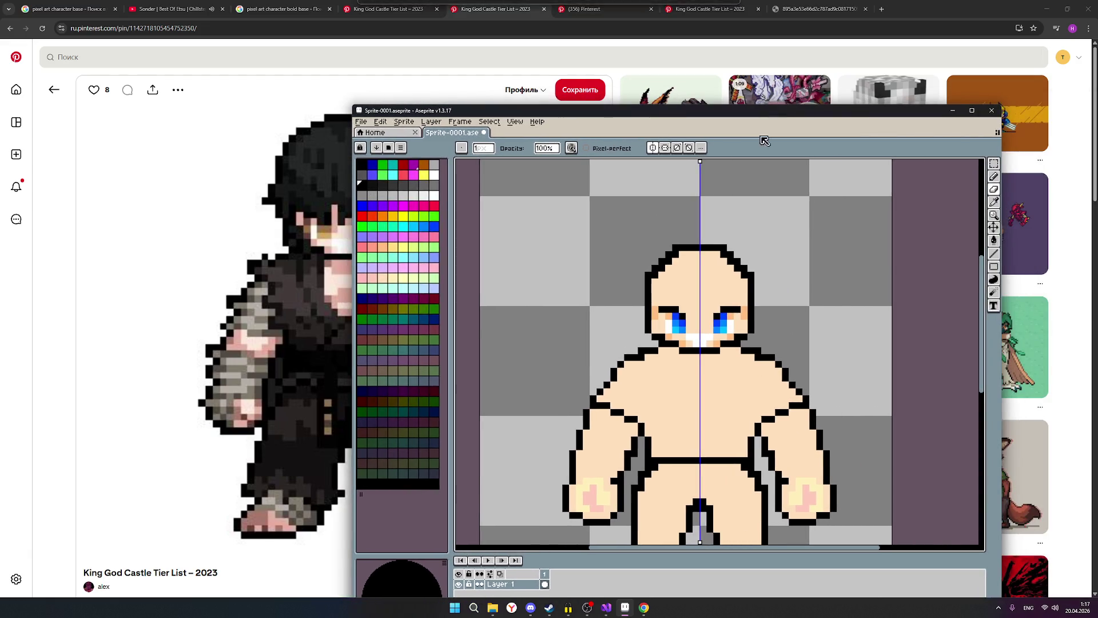
# Step: Zoom in and extend the left shoulder outline outward with black pixels
pyautogui.click(1001, 188)
pyautogui.scroll(1, 621, 391)
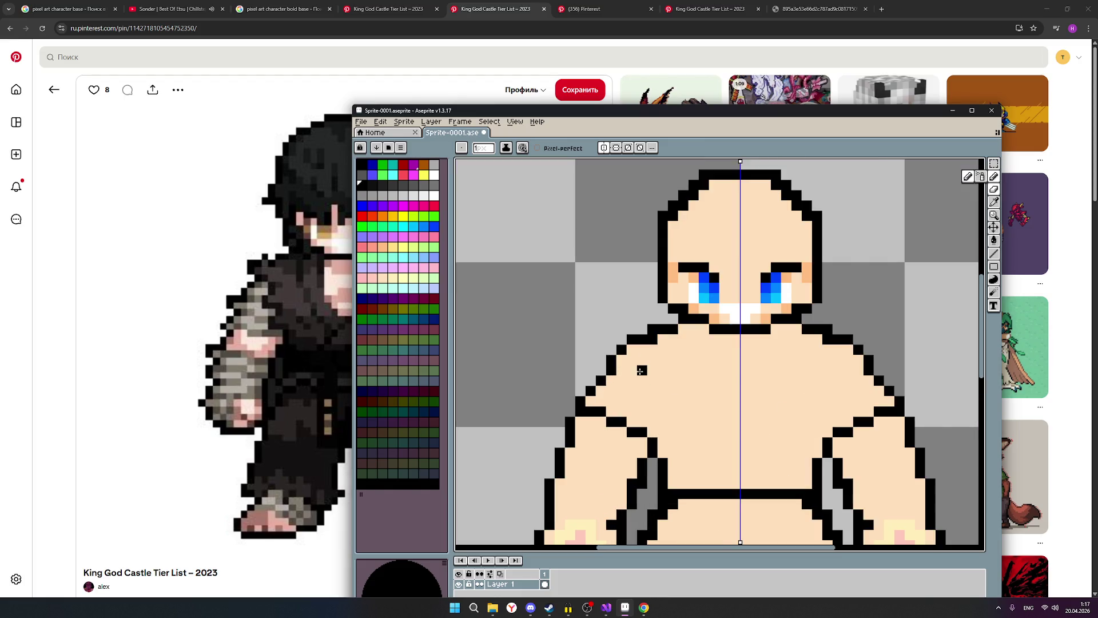
pyautogui.scroll(-1, 649, 380)
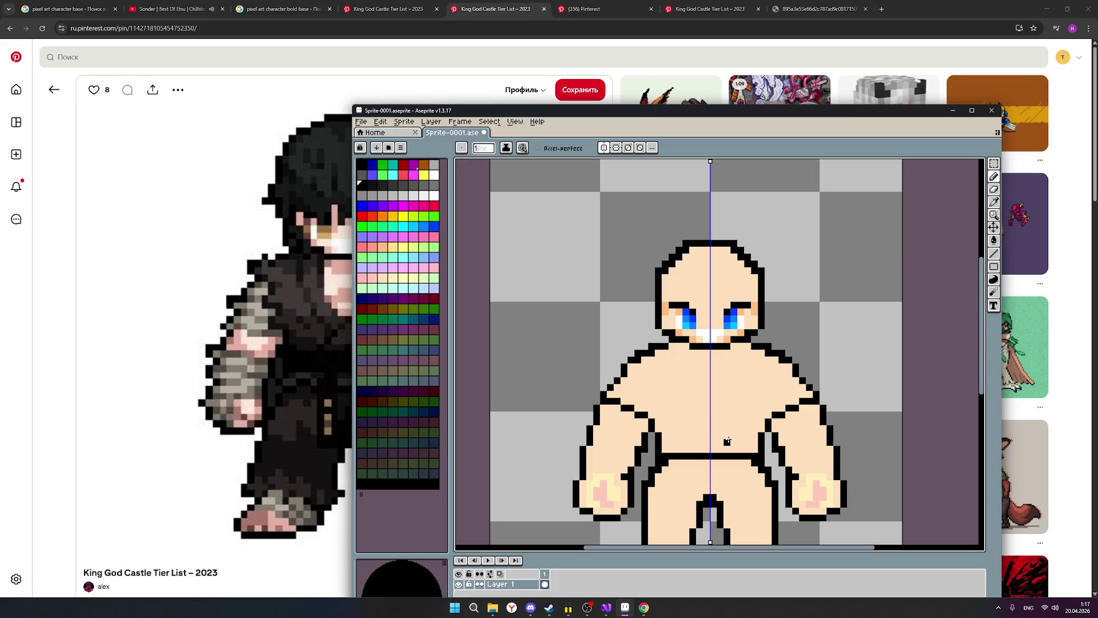
pyautogui.scroll(-2, 727, 441)
pyautogui.scroll(1, 726, 427)
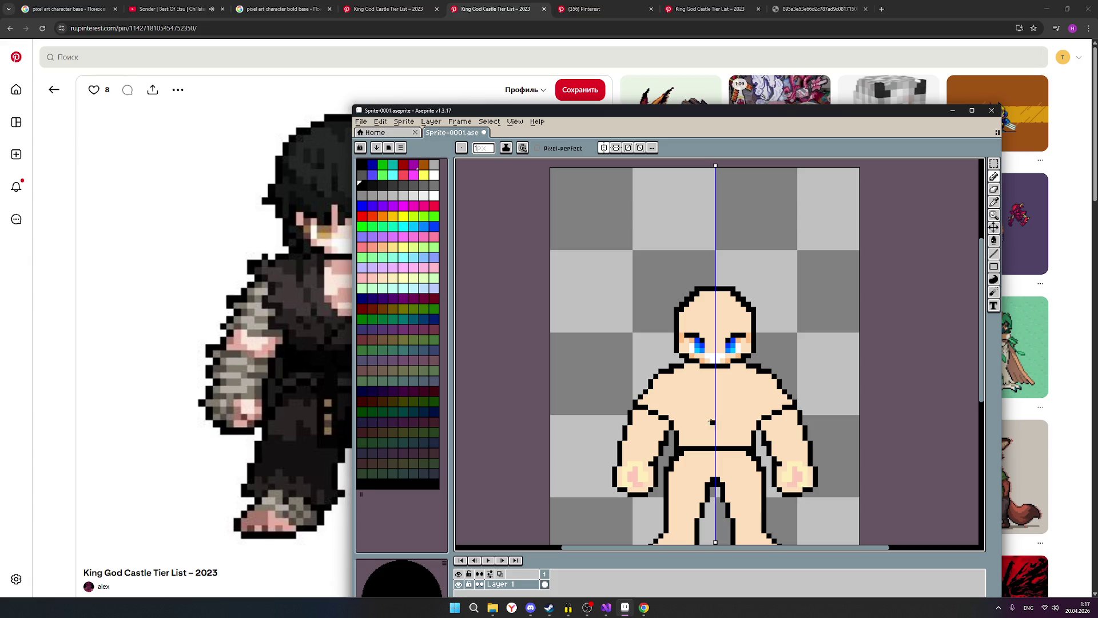
pyautogui.scroll(1, 665, 380)
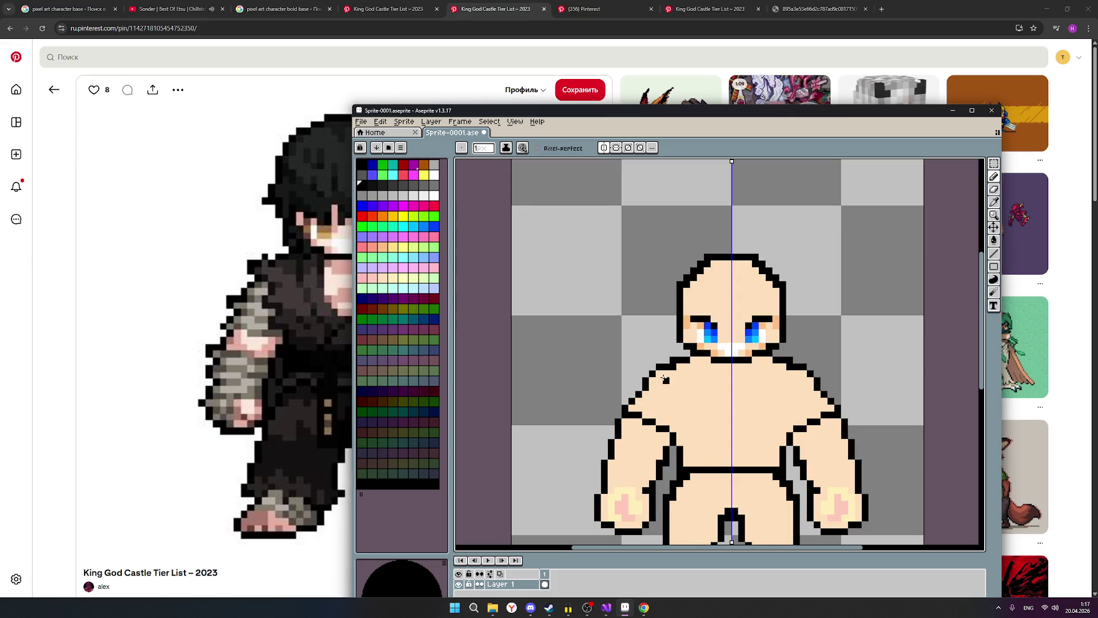
pyautogui.moveTo(663, 375); pyautogui.dragTo(655, 381)
# Step: Cycle through eraser, move and pencil tools, then move the editor window back right
pyautogui.click(994, 192)
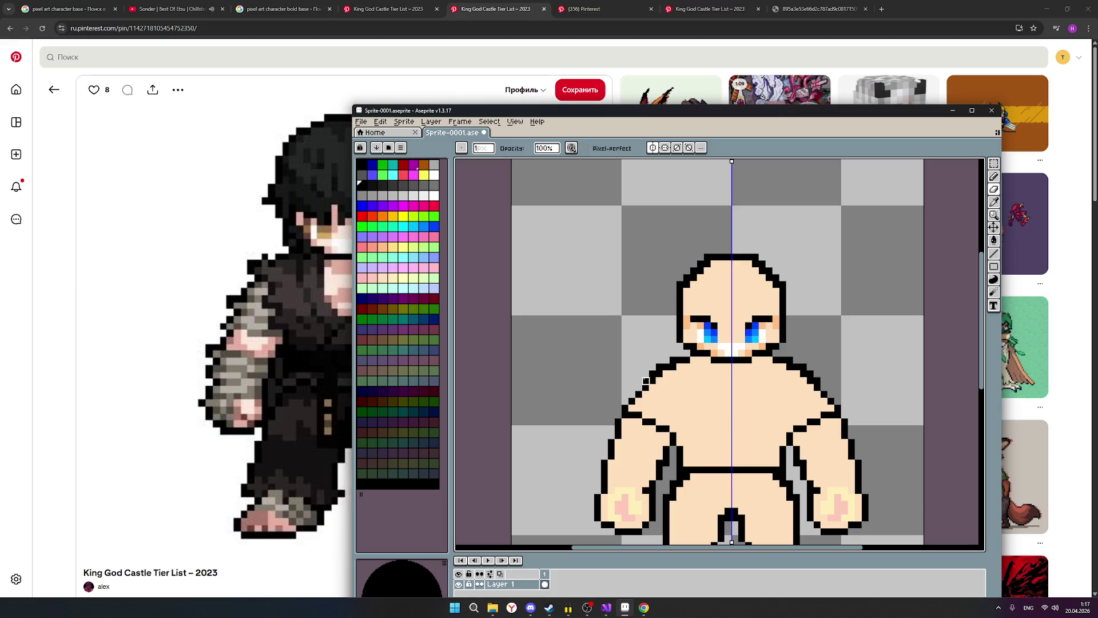
pyautogui.scroll(-1, 810, 415)
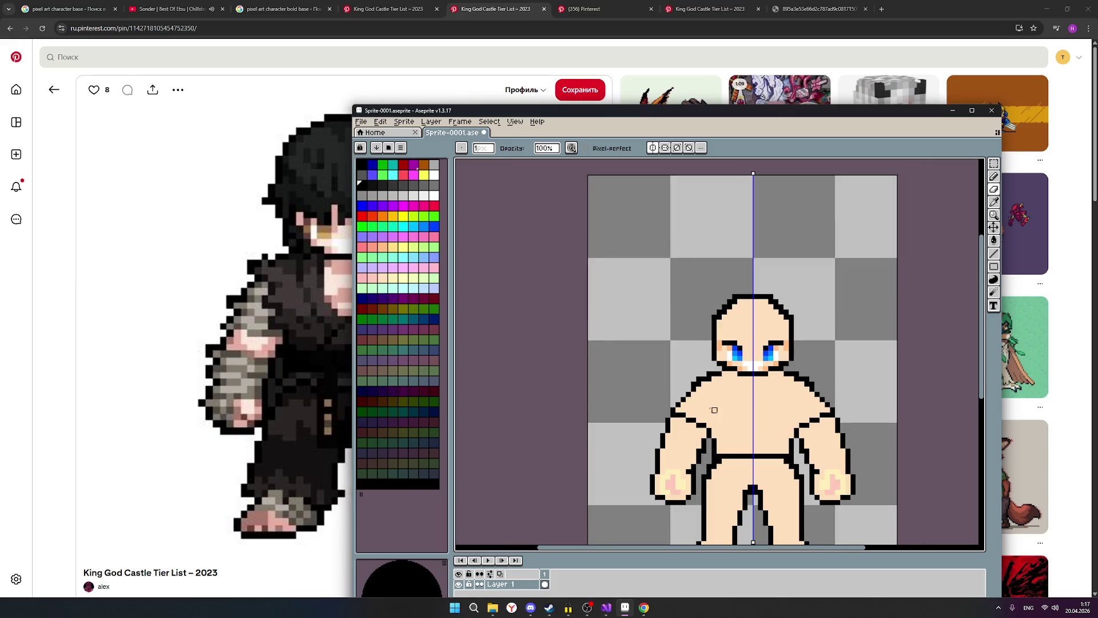
pyautogui.scroll(1, 738, 420)
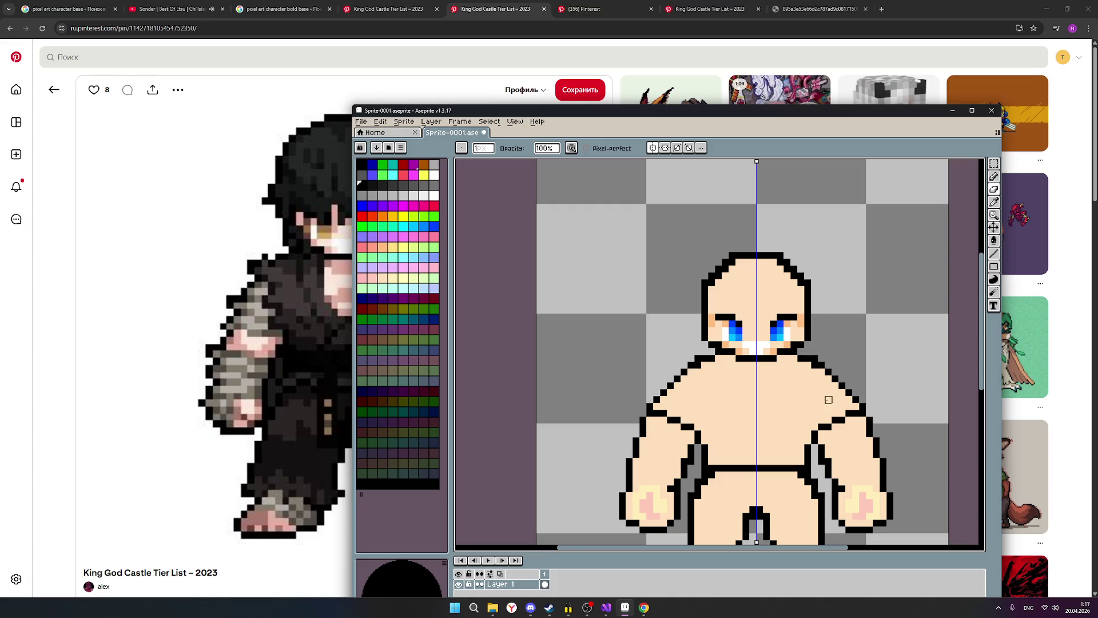
pyautogui.scroll(-1, 830, 400)
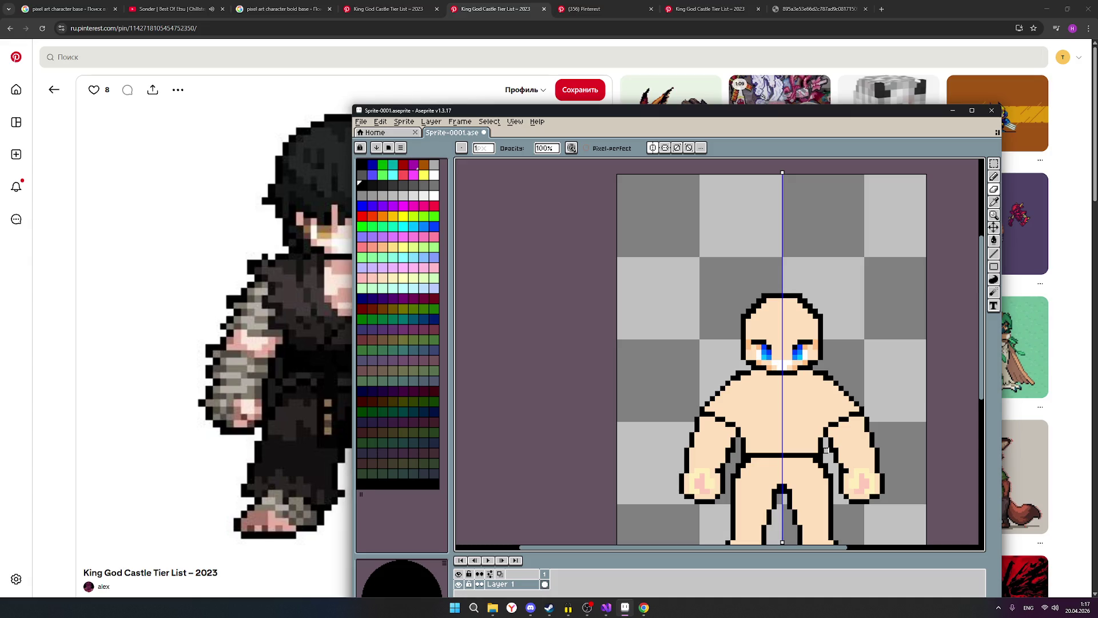
pyautogui.press('ctrl')
pyautogui.press('b')
pyautogui.scroll(1, 851, 461)
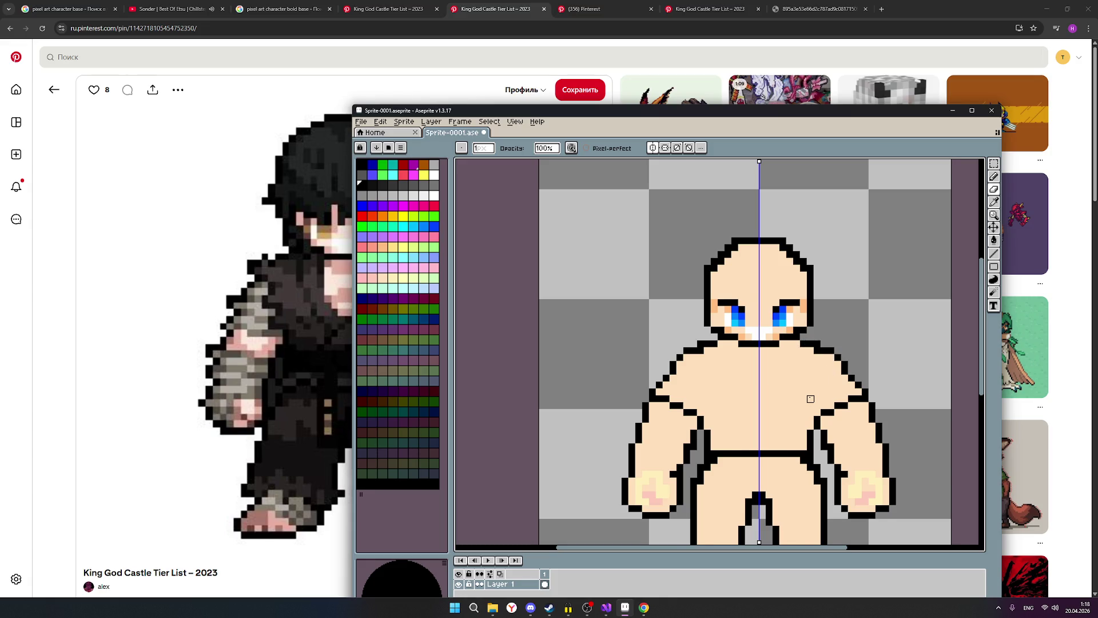
pyautogui.scroll(-2, 812, 395)
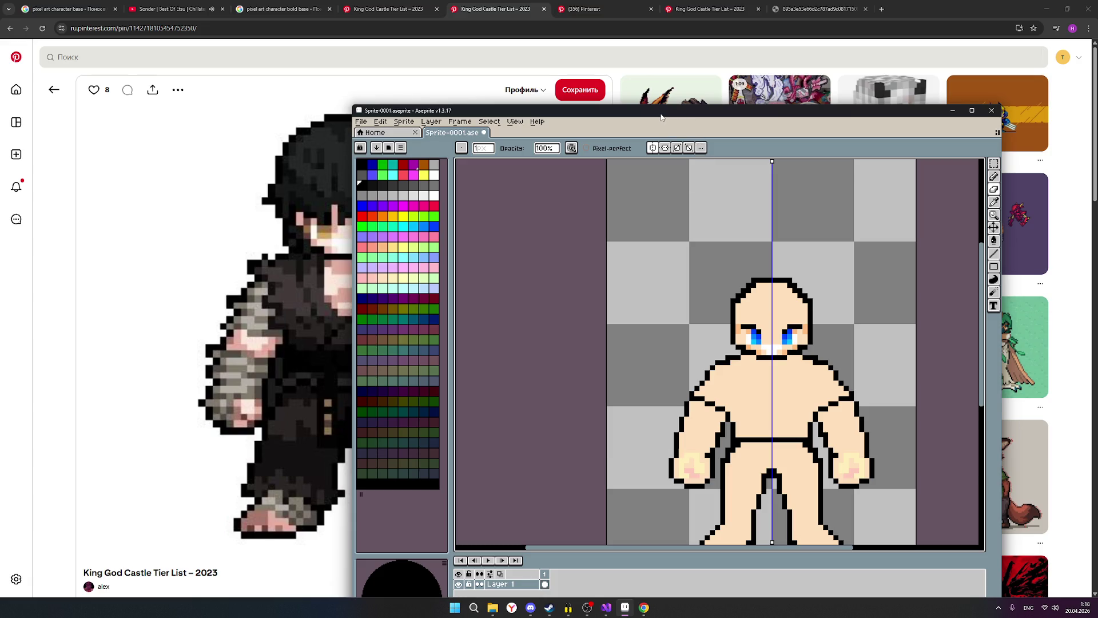
pyautogui.moveTo(661, 118)
pyautogui.mouseDown()
pyautogui.moveTo(759, 131)
pyautogui.moveTo(696, 122)
pyautogui.mouseUp()
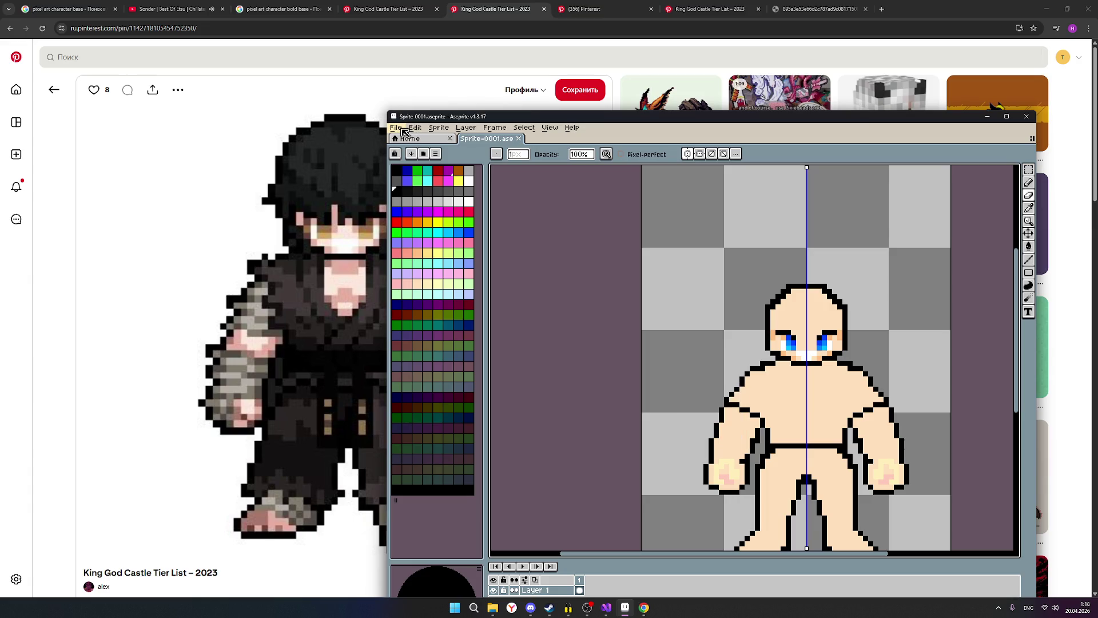
pyautogui.scroll(1, 847, 432)
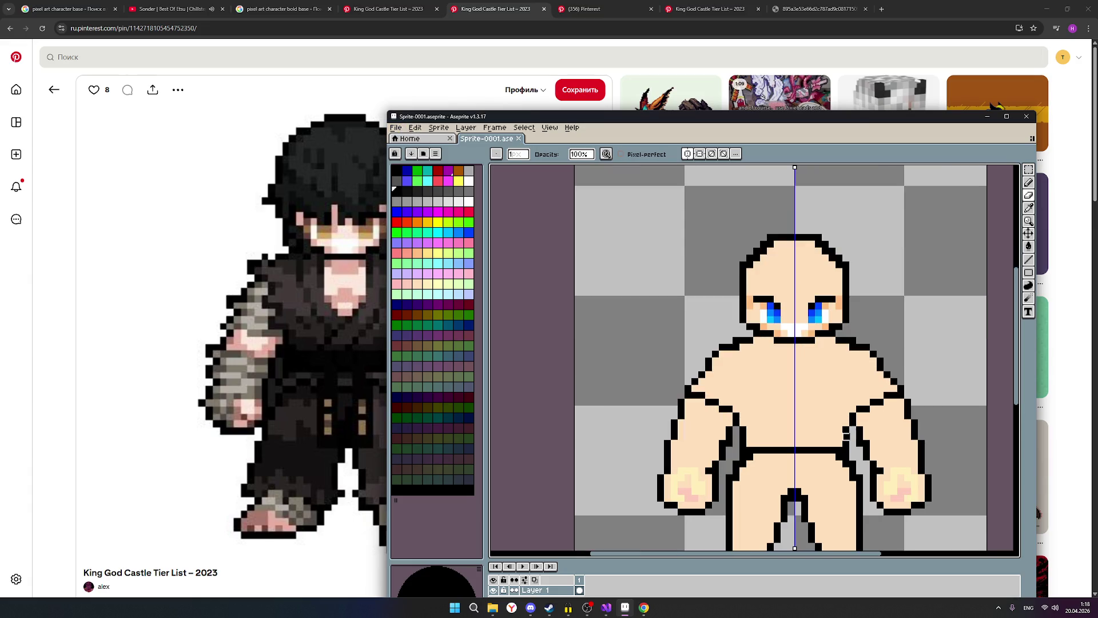
pyautogui.scroll(-2, 855, 437)
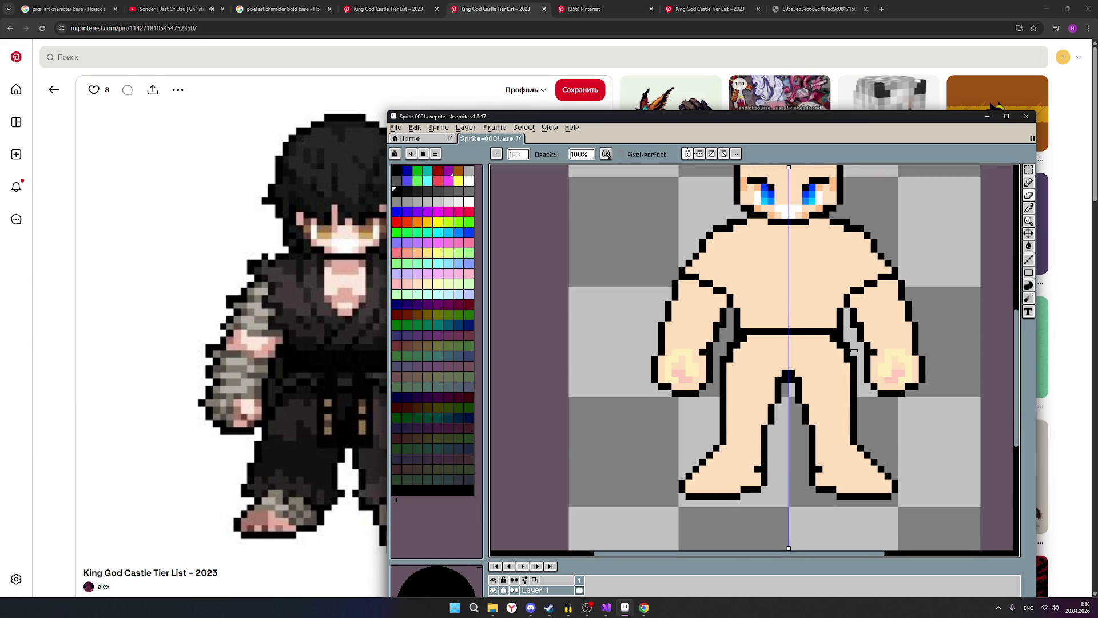
pyautogui.scroll(-1, 847, 373)
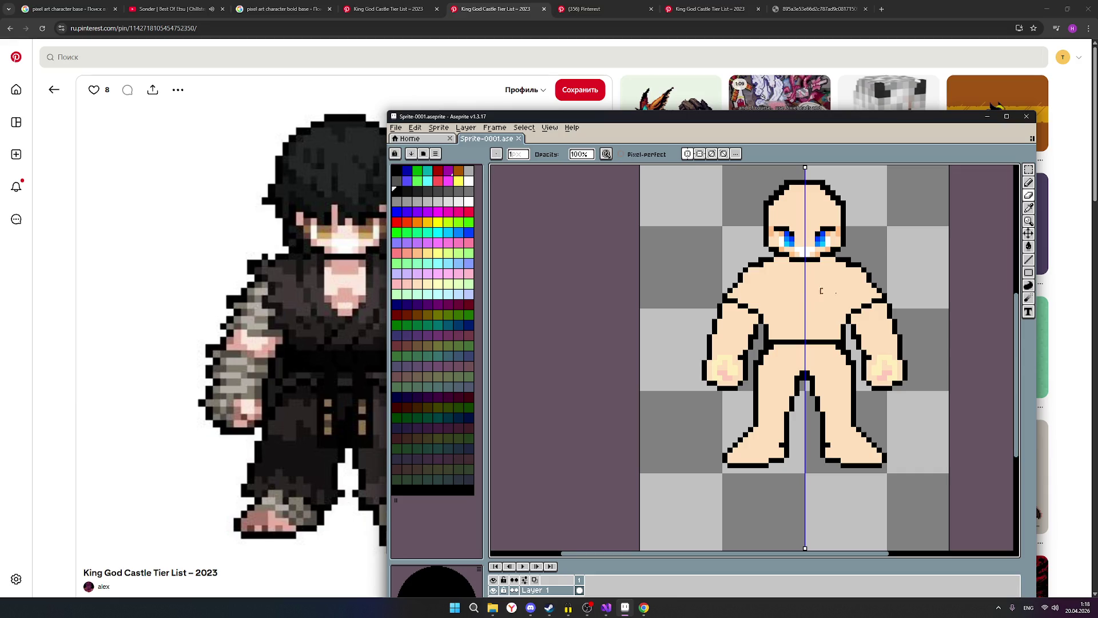
pyautogui.scroll(-1, 954, 313)
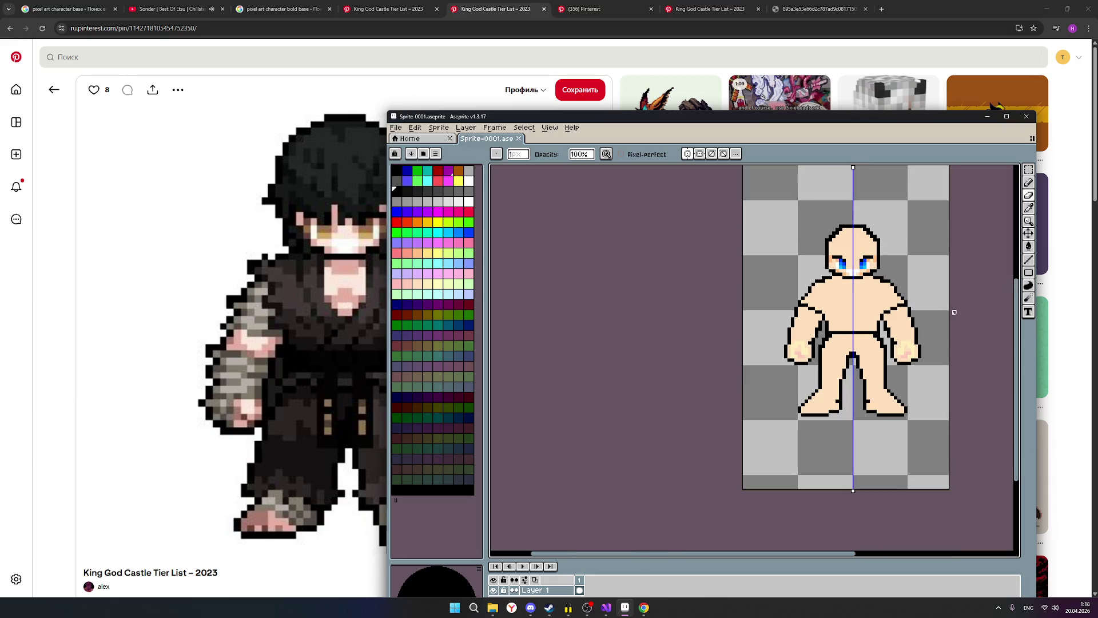
pyautogui.scroll(1, 954, 312)
pyautogui.scroll(1, 827, 303)
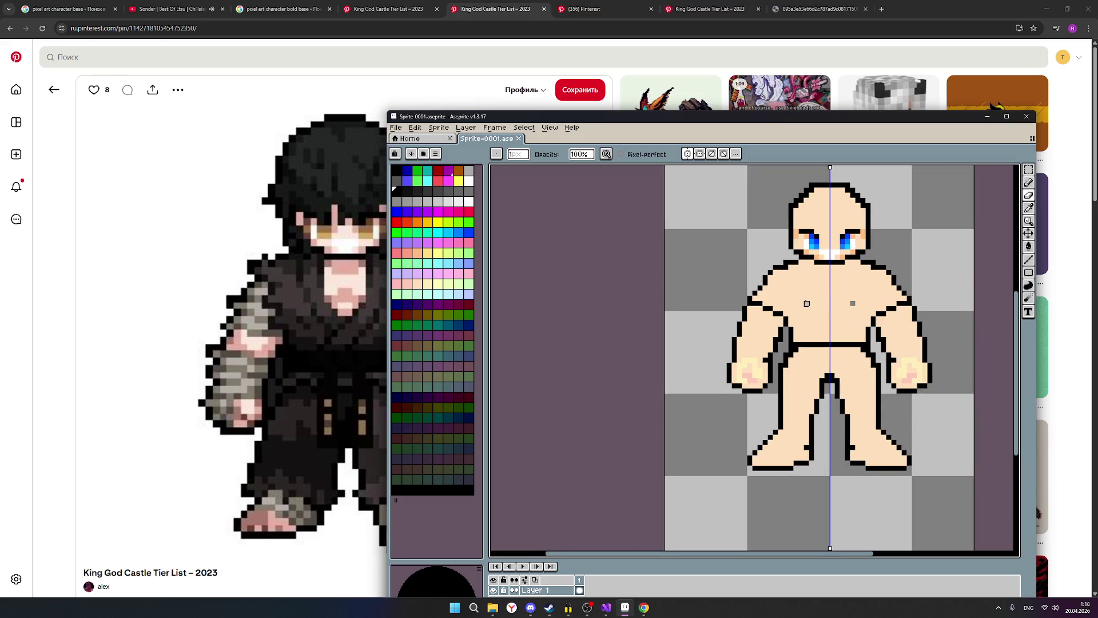
pyautogui.moveTo(807, 303); pyautogui.dragTo(828, 303)
pyautogui.hotkey('ctrl', 'z')
pyautogui.click(1033, 187)
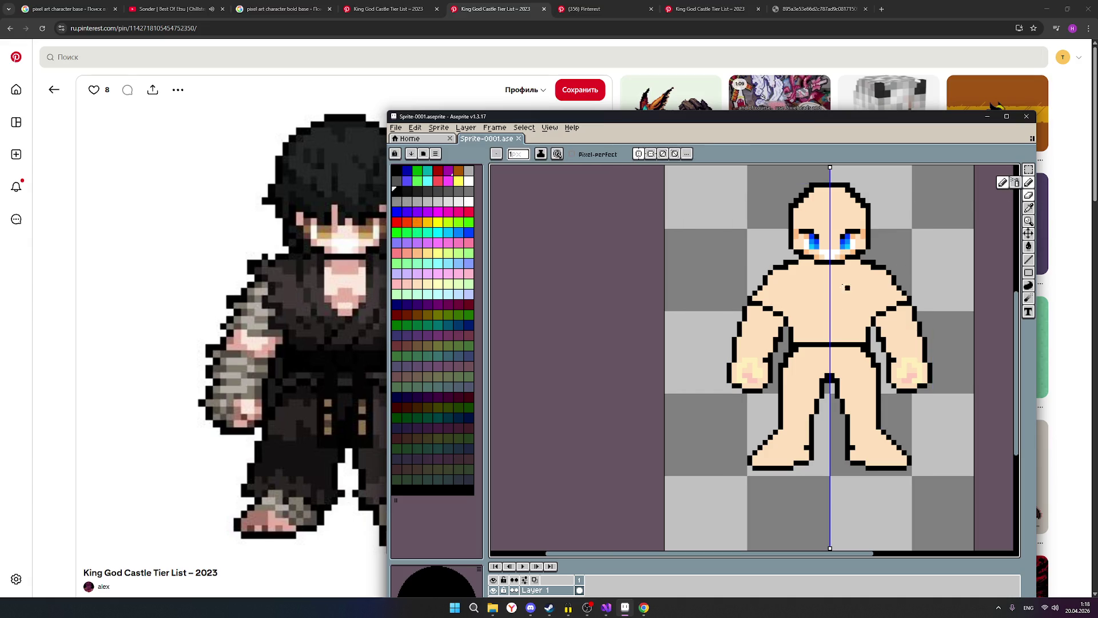
pyautogui.moveTo(809, 303)
pyautogui.mouseDown()
pyautogui.moveTo(824, 303)
pyautogui.moveTo(802, 295)
pyautogui.moveTo(809, 304)
pyautogui.mouseUp()
pyautogui.hotkey('ctrl', 'z')
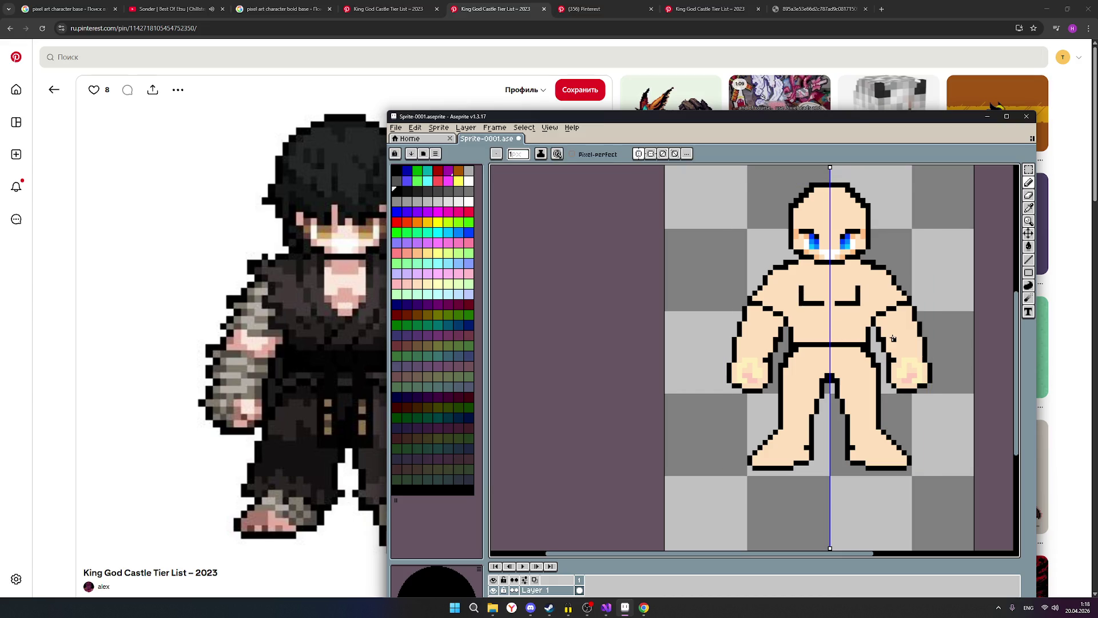
pyautogui.scroll(-1, 874, 326)
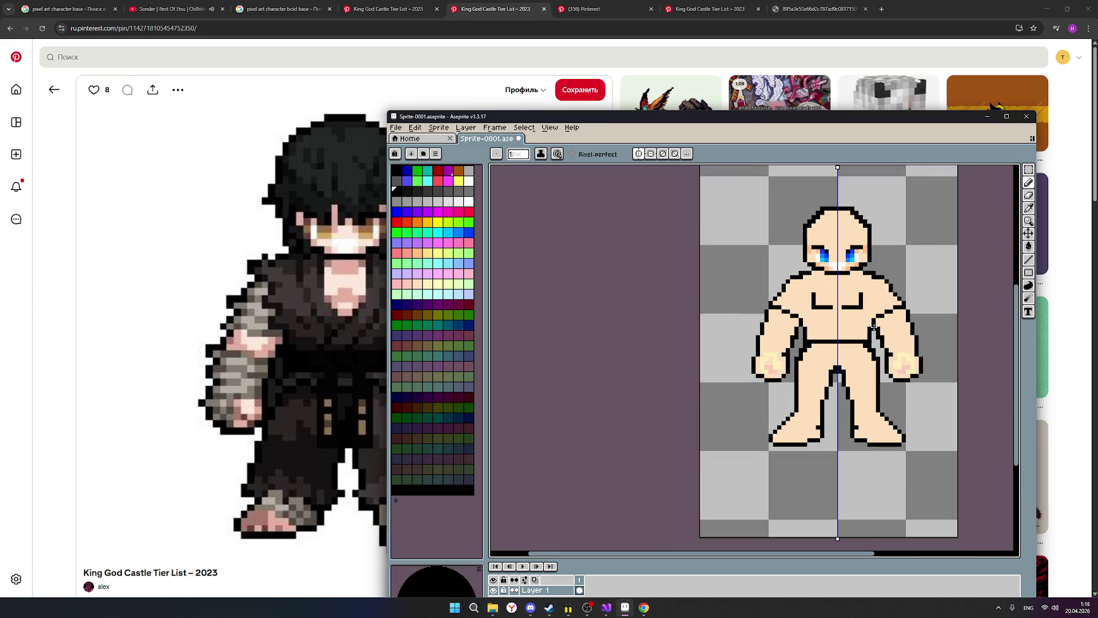
pyautogui.scroll(1, 874, 327)
pyautogui.hotkey('ctrl', 'z')
pyautogui.click(806, 298)
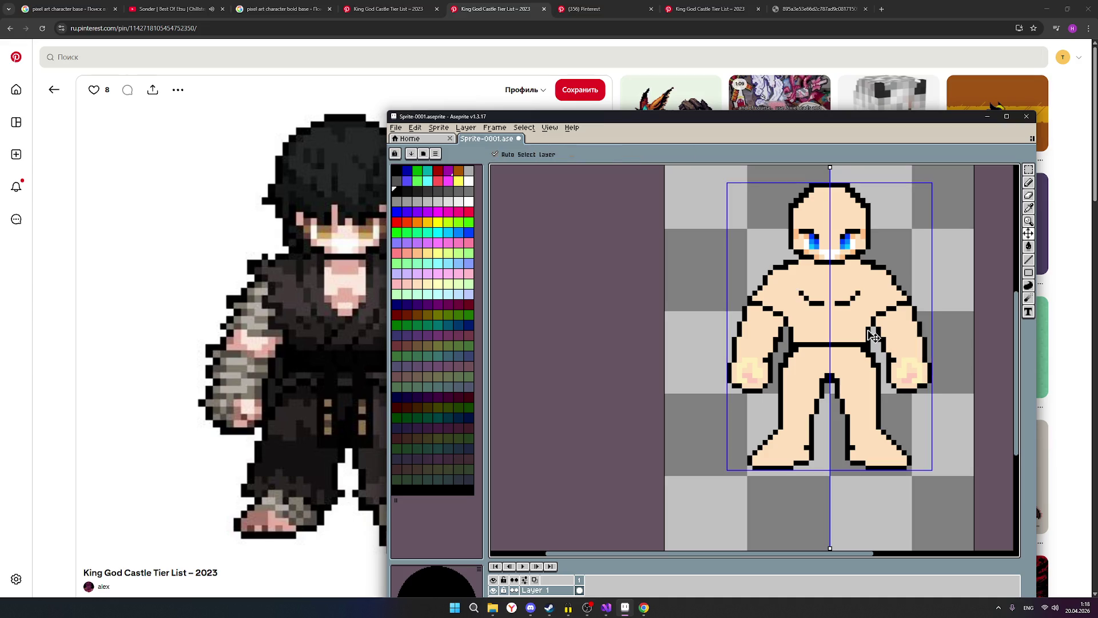
pyautogui.hotkey('ctrl', 'z')
pyautogui.moveTo(805, 303); pyautogui.dragTo(793, 303)
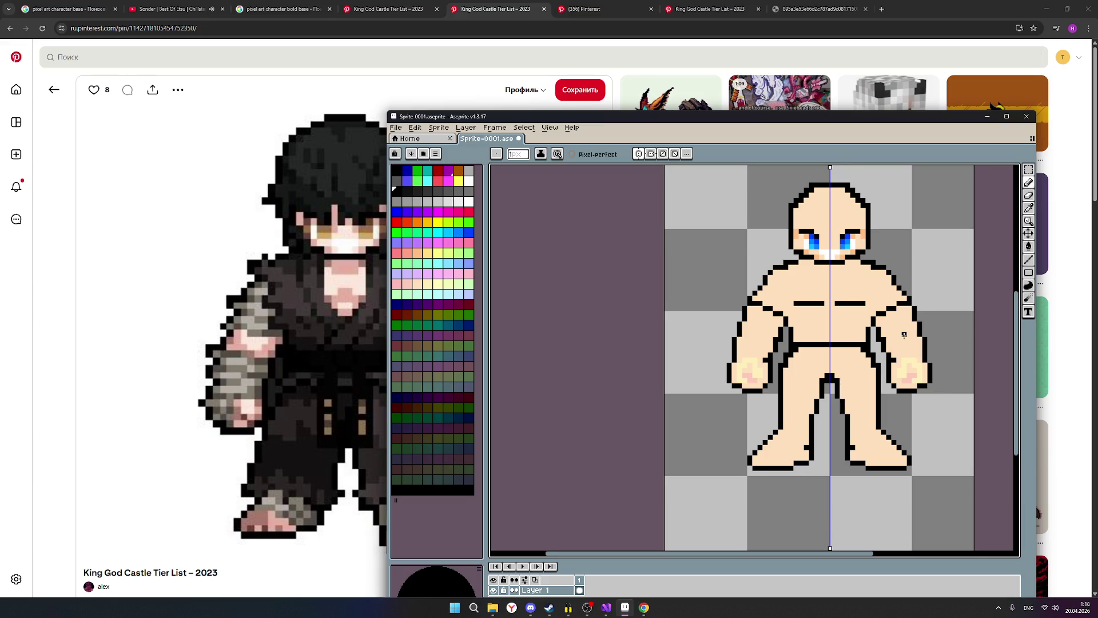
pyautogui.scroll(-1, 904, 335)
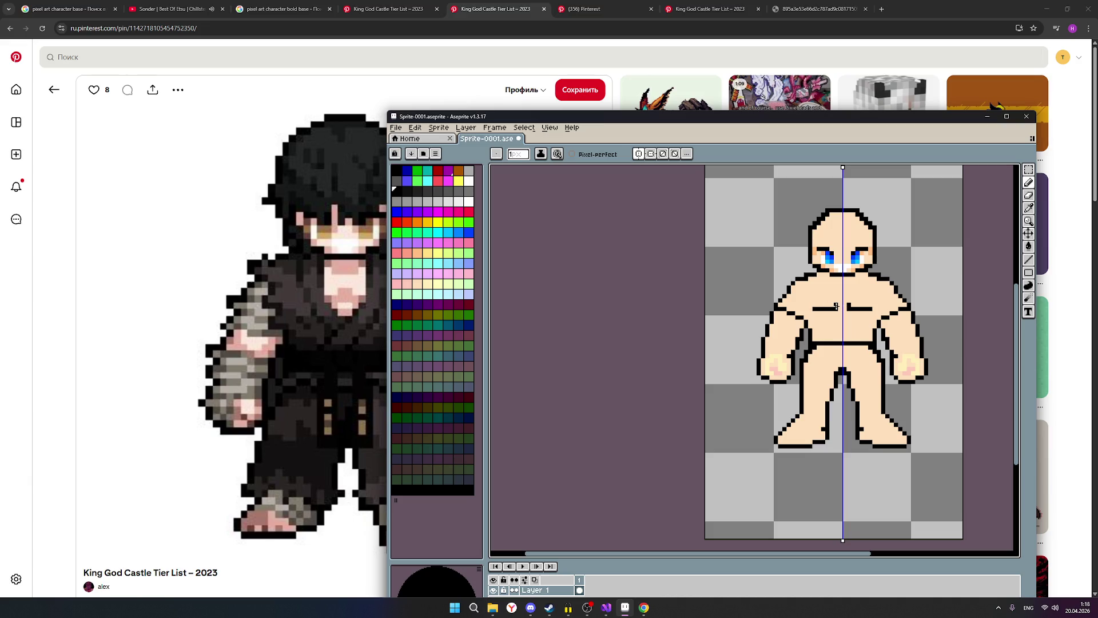
pyautogui.moveTo(836, 306); pyautogui.dragTo(836, 295)
pyautogui.press('v')
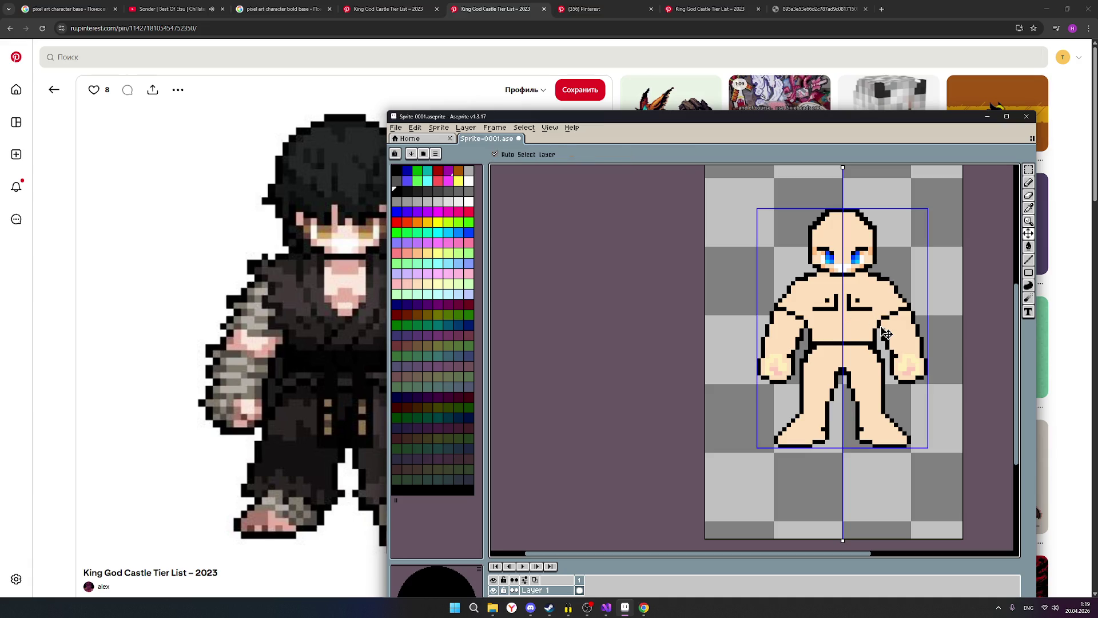
pyautogui.hotkey('ctrl', 'z')
pyautogui.hotkey('ctrl', 'z')
pyautogui.hotkey('ctrl', 'z')
pyautogui.hotkey('ctrl', 'z')
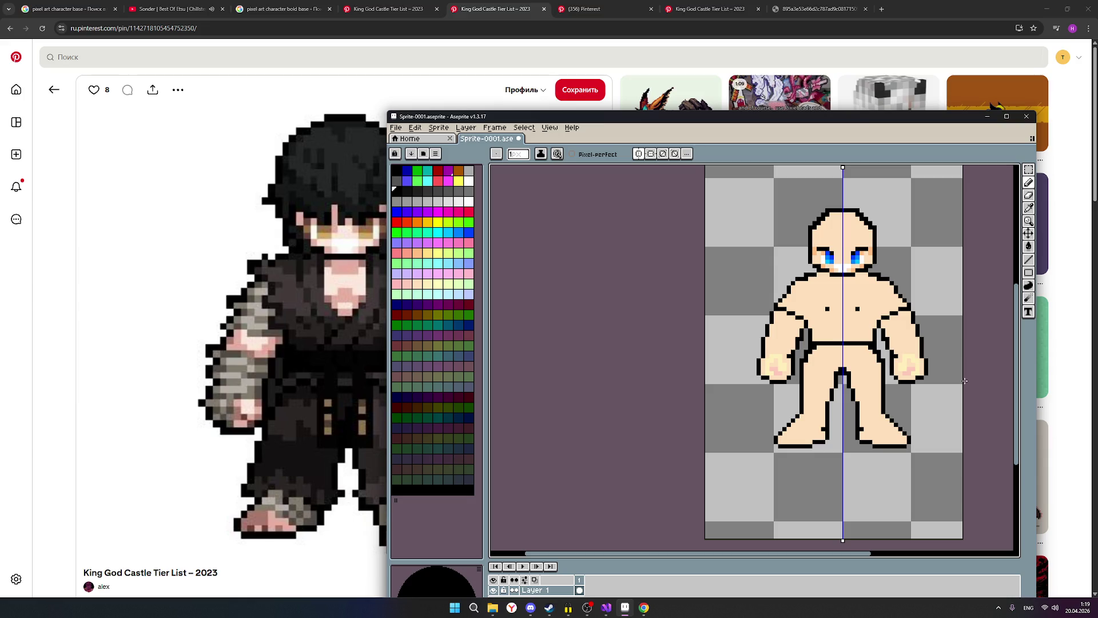
pyautogui.click(857, 308)
# Step: Draw a short line down the crotch, then undo it
pyautogui.moveTo(839, 344); pyautogui.dragTo(840, 357)
pyautogui.hotkey('ctrl', 'z')
pyautogui.scroll(2, 810, 296)
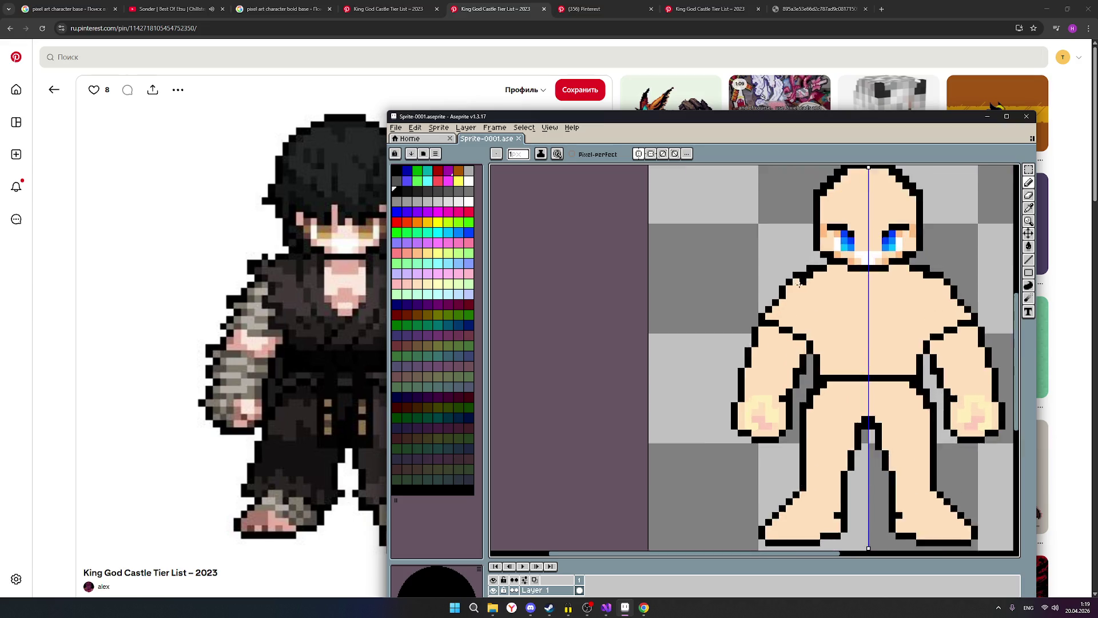
pyautogui.scroll(-2, 816, 262)
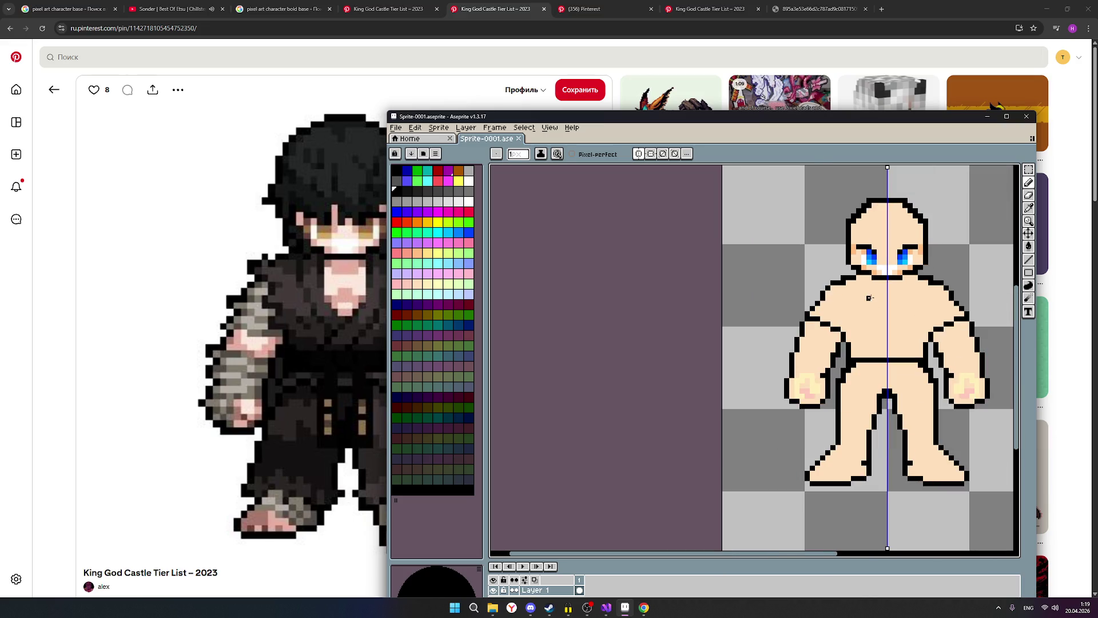
pyautogui.scroll(2, 947, 292)
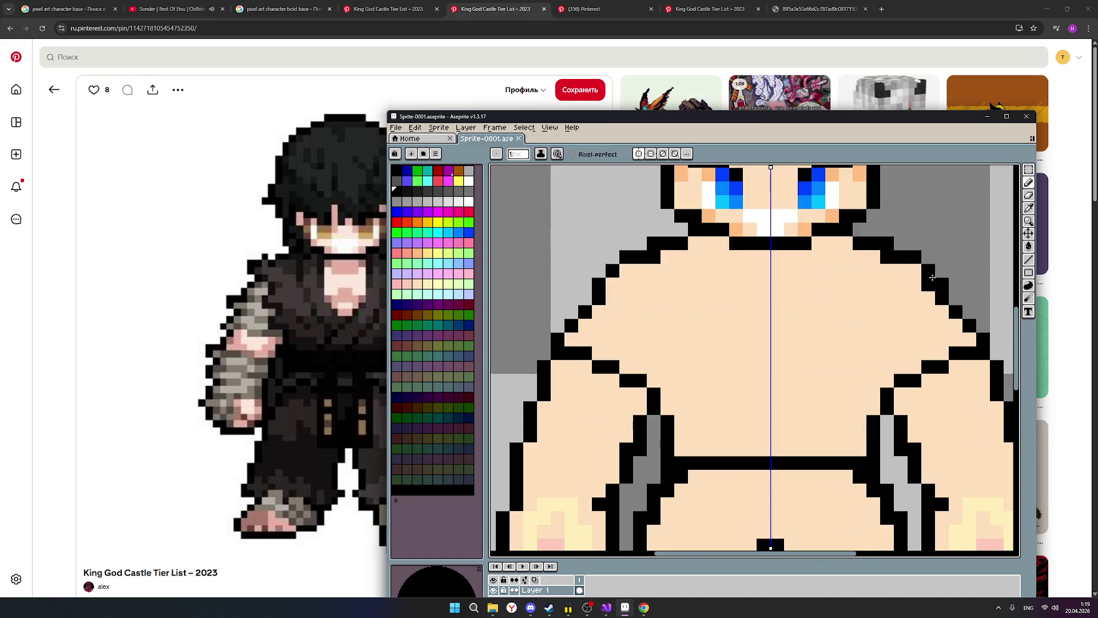
pyautogui.scroll(-2, 938, 281)
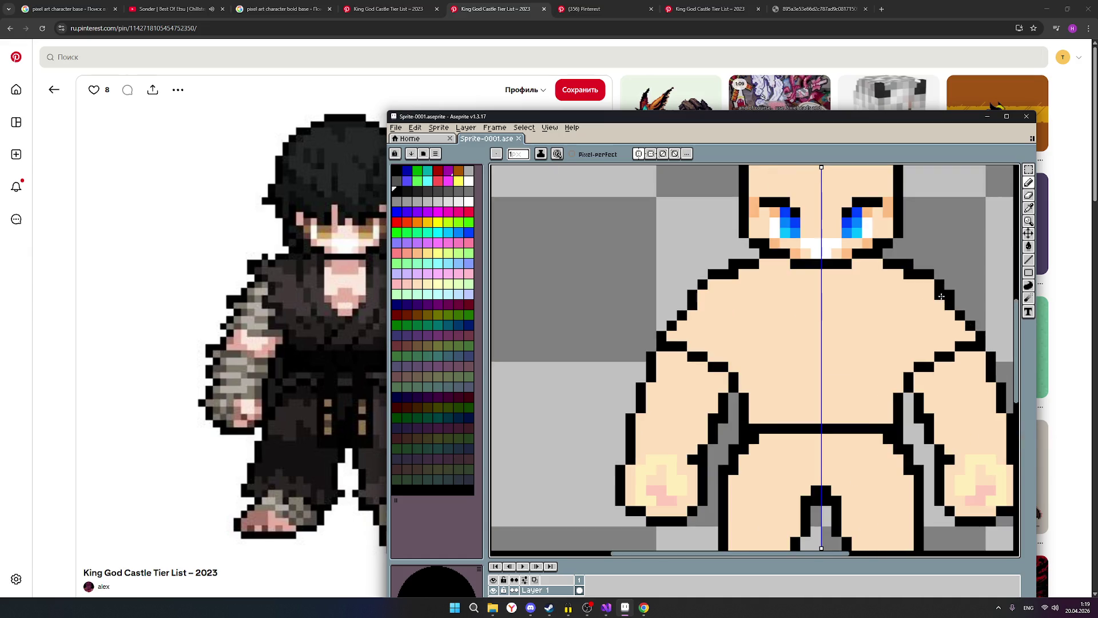
pyautogui.scroll(-1, 986, 351)
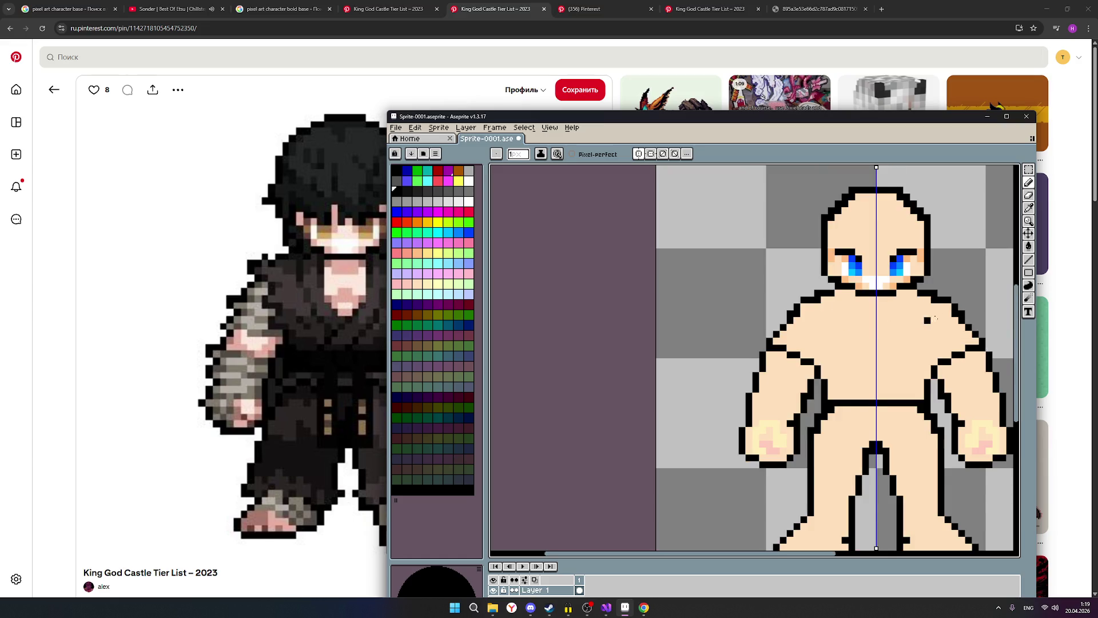
pyautogui.scroll(-1, 928, 320)
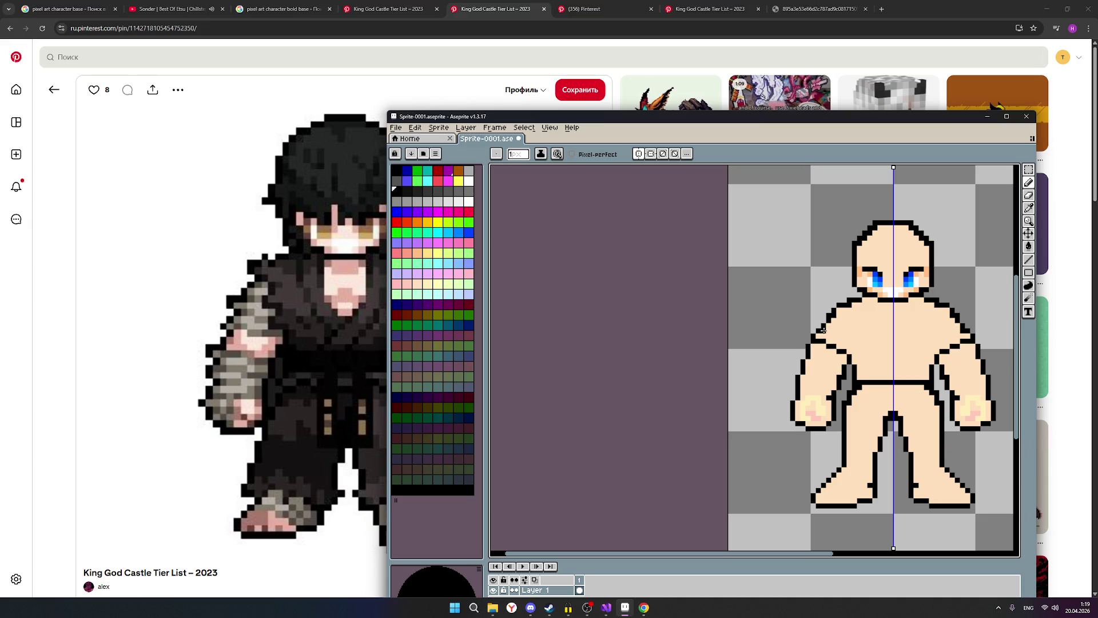
pyautogui.scroll(1, 823, 331)
# Step: Fill the gap in the left shoulder outline with a black pixel, then try another painting tool
pyautogui.click(818, 335)
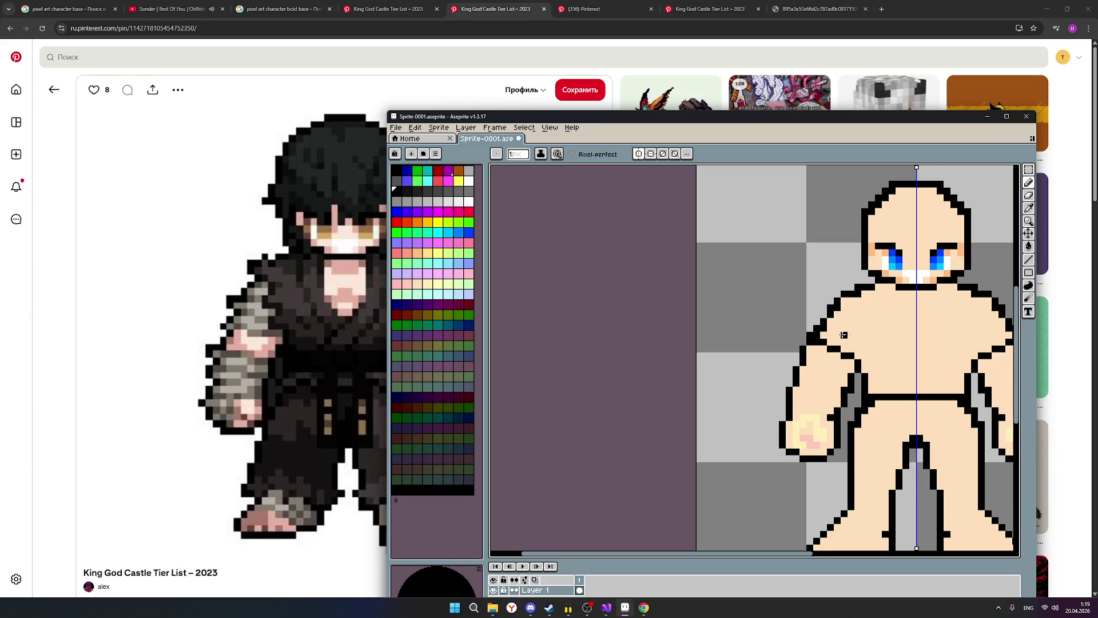
pyautogui.scroll(-1, 841, 335)
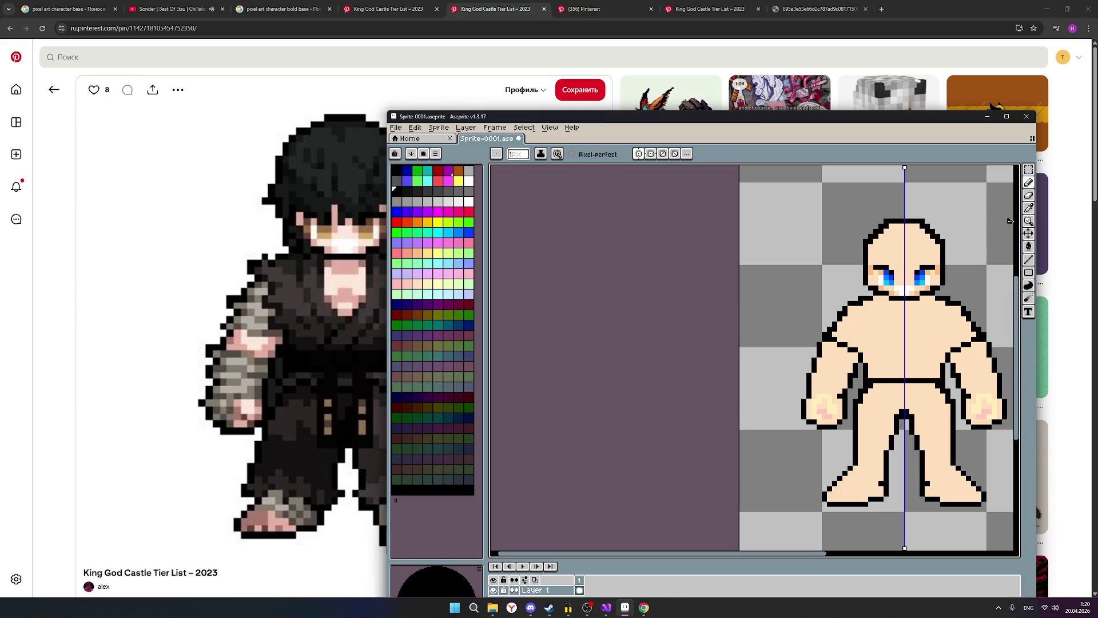
pyautogui.click(1028, 195)
pyautogui.scroll(2, 827, 326)
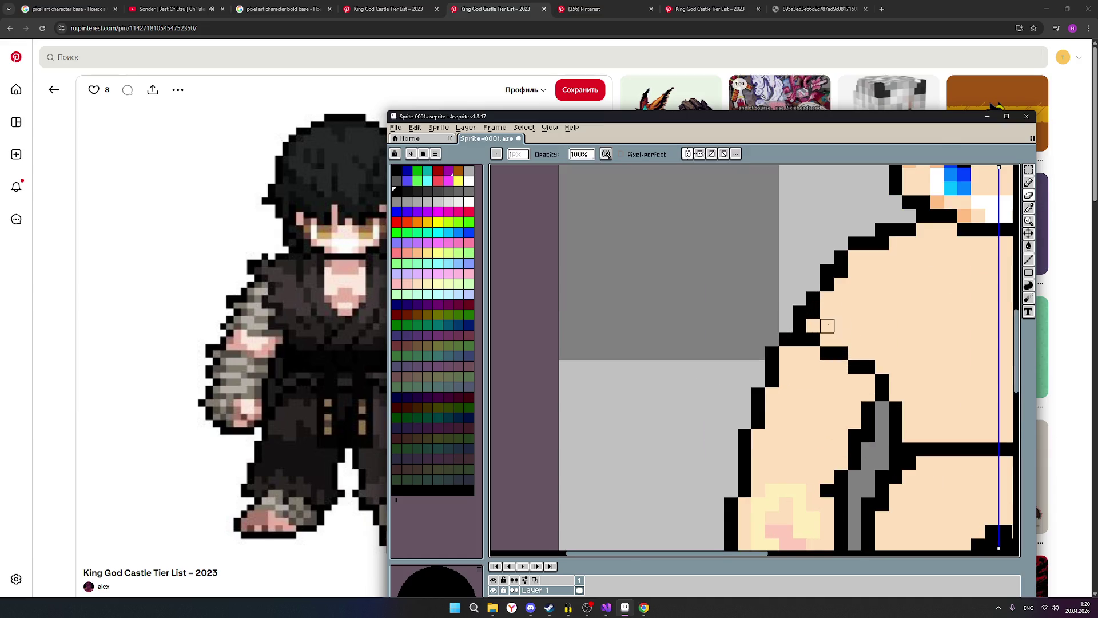
pyautogui.scroll(-1, 881, 325)
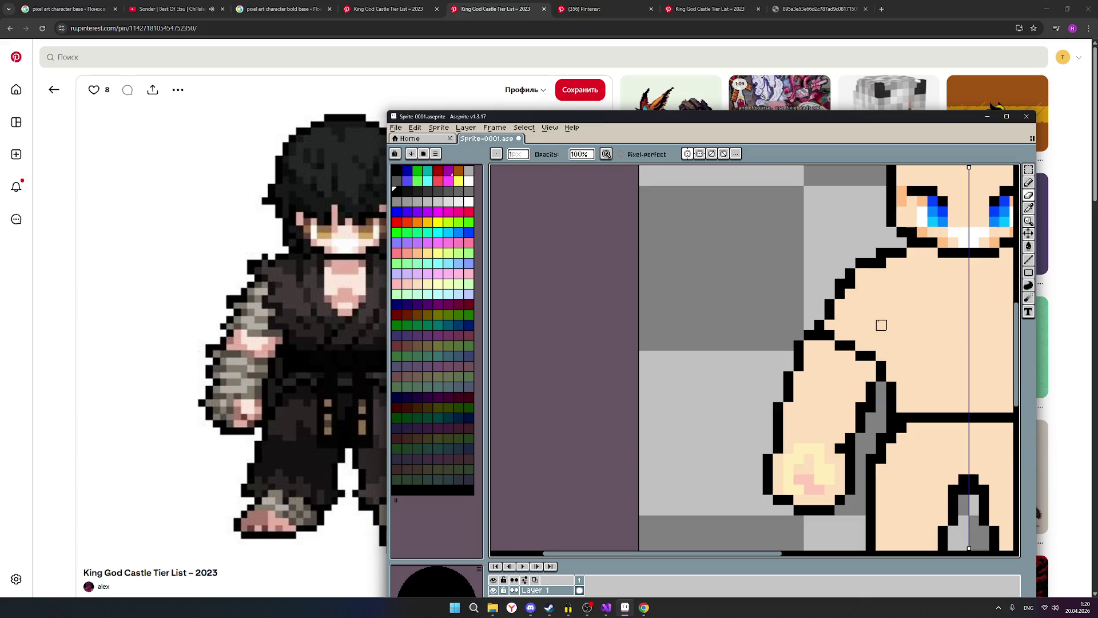
pyautogui.scroll(-2, 881, 325)
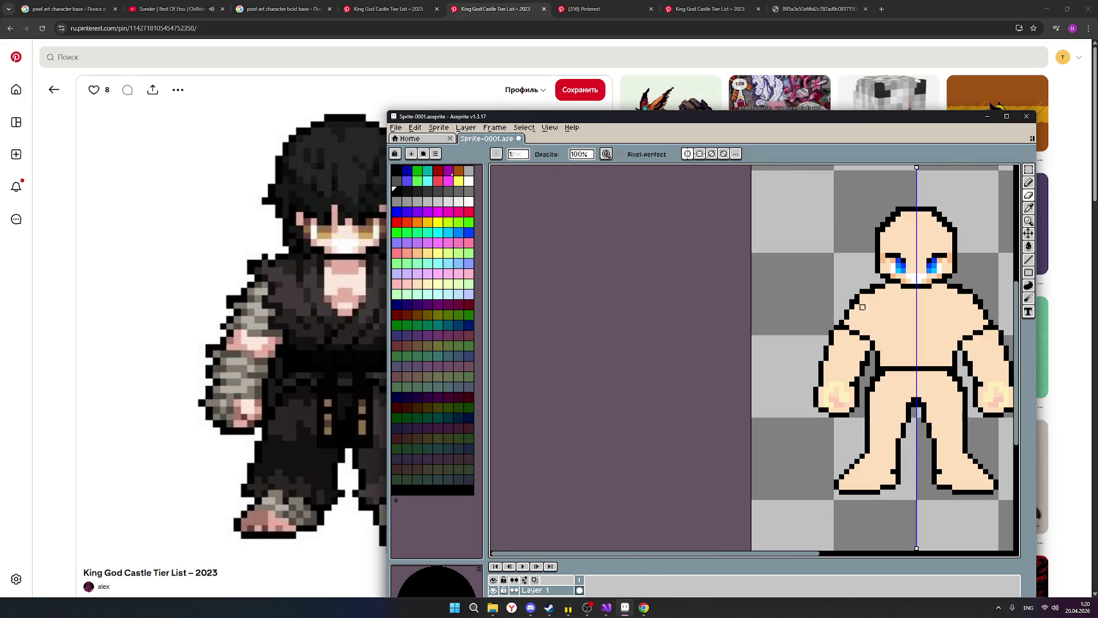
pyautogui.scroll(1, 851, 302)
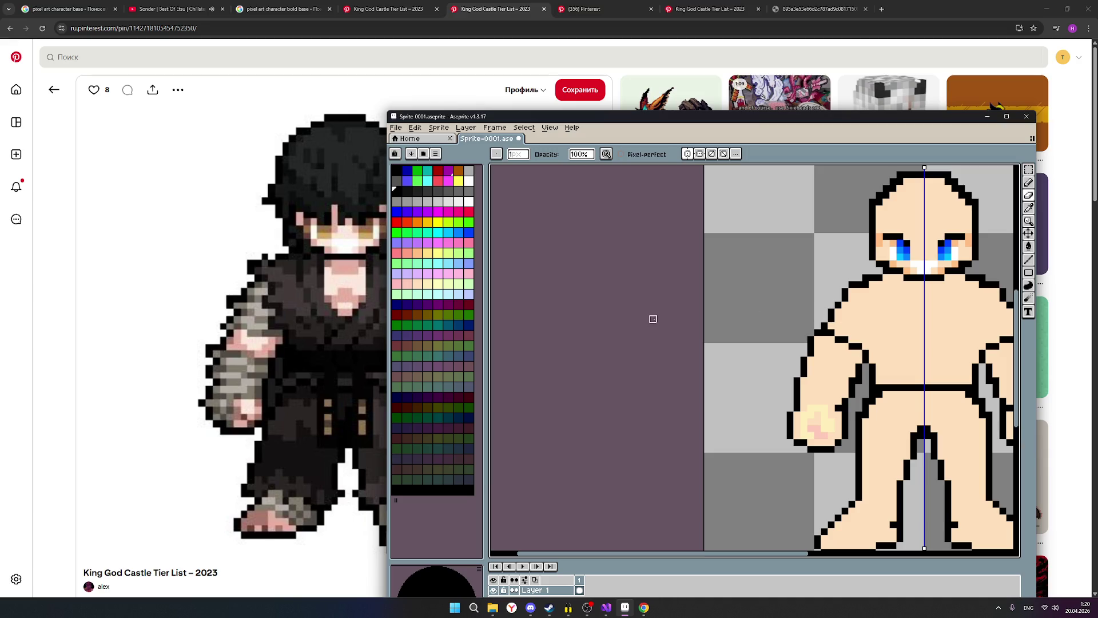
pyautogui.scroll(-1, 653, 319)
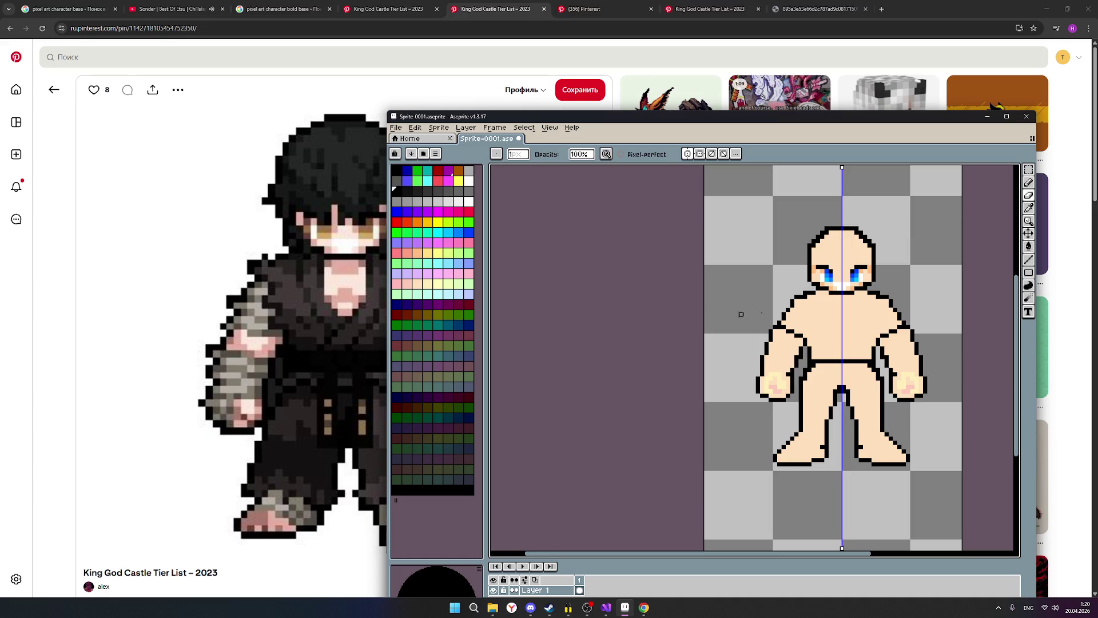
pyautogui.scroll(3, 915, 307)
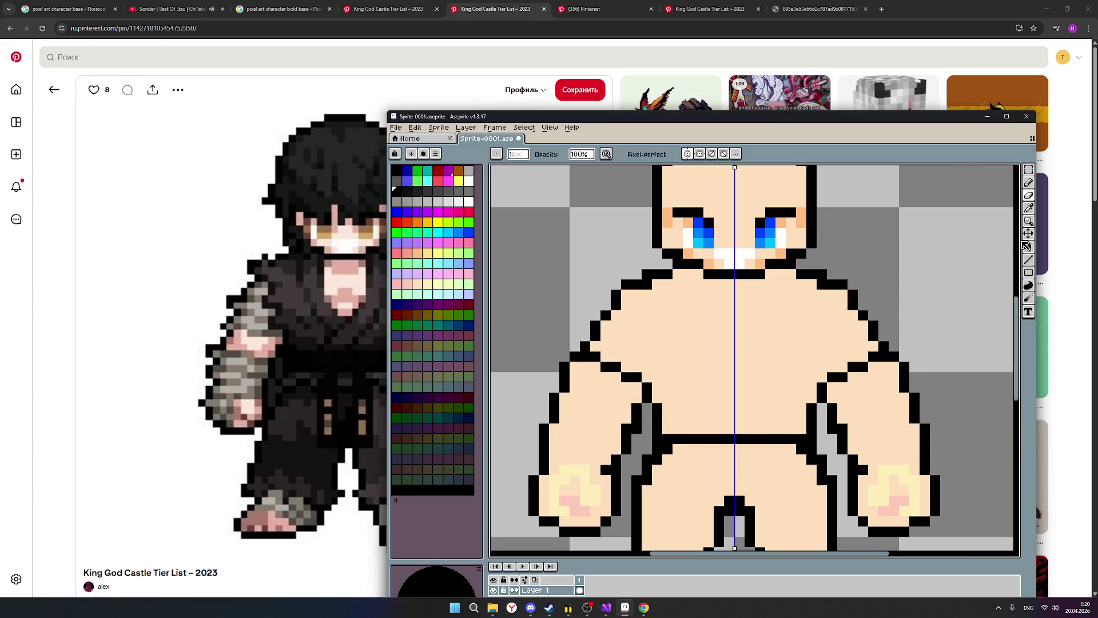
# Step: Switch back to the freehand Pencil tool
pyautogui.click(1029, 183)
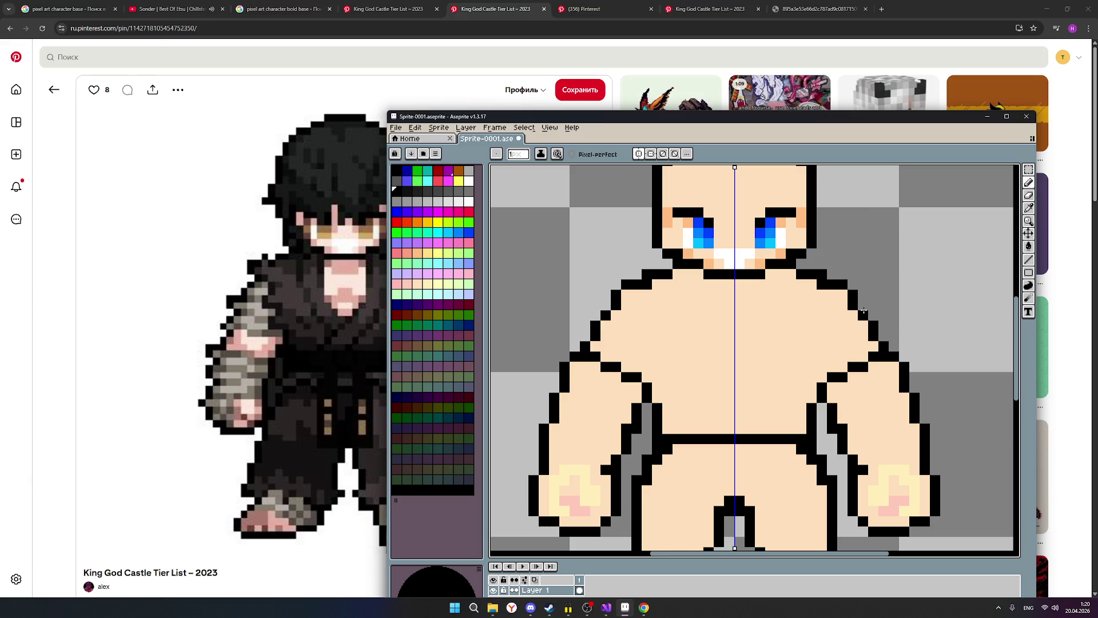
pyautogui.scroll(-1, 868, 349)
pyautogui.scroll(1, 868, 349)
pyautogui.click(1030, 183)
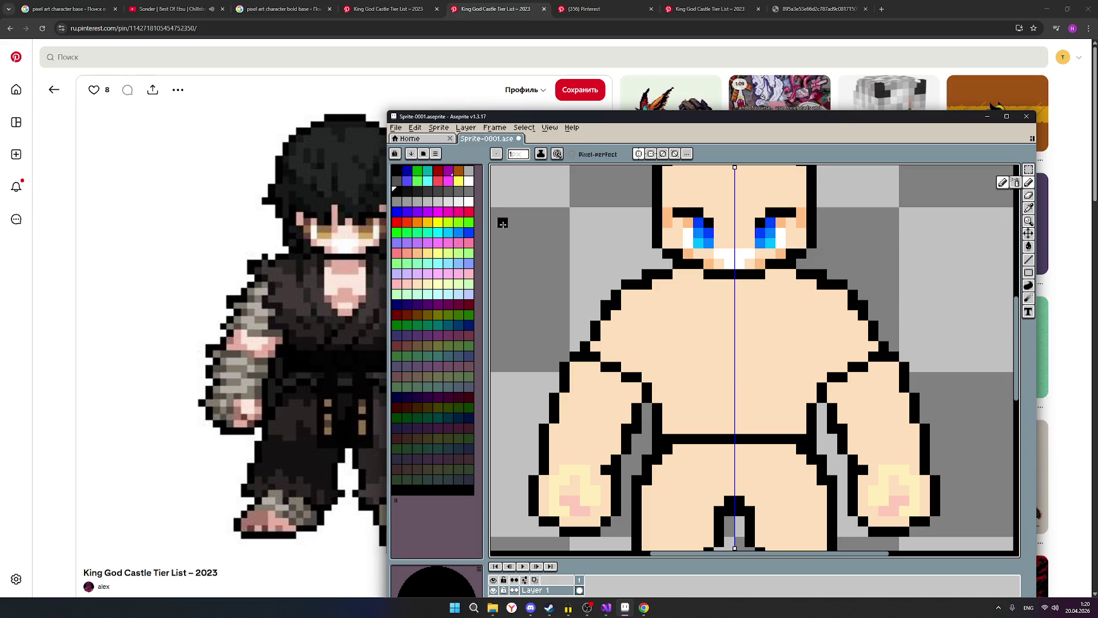
# Step: Select black as the drawing colour after briefly picking a light swatch
pyautogui.click(417, 285)
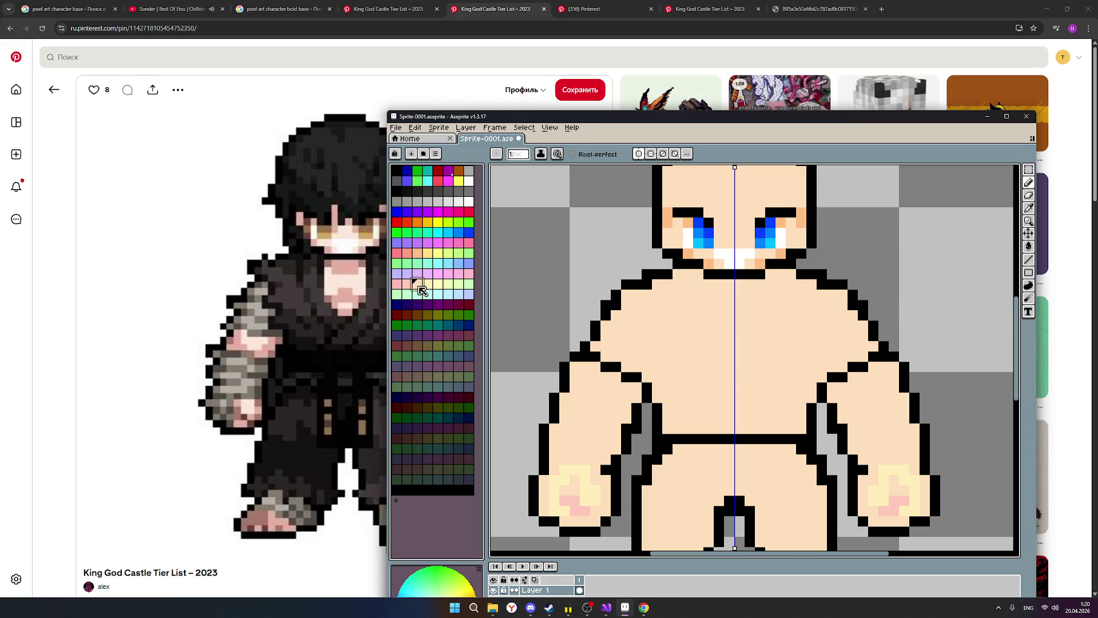
pyautogui.scroll(-2, 859, 342)
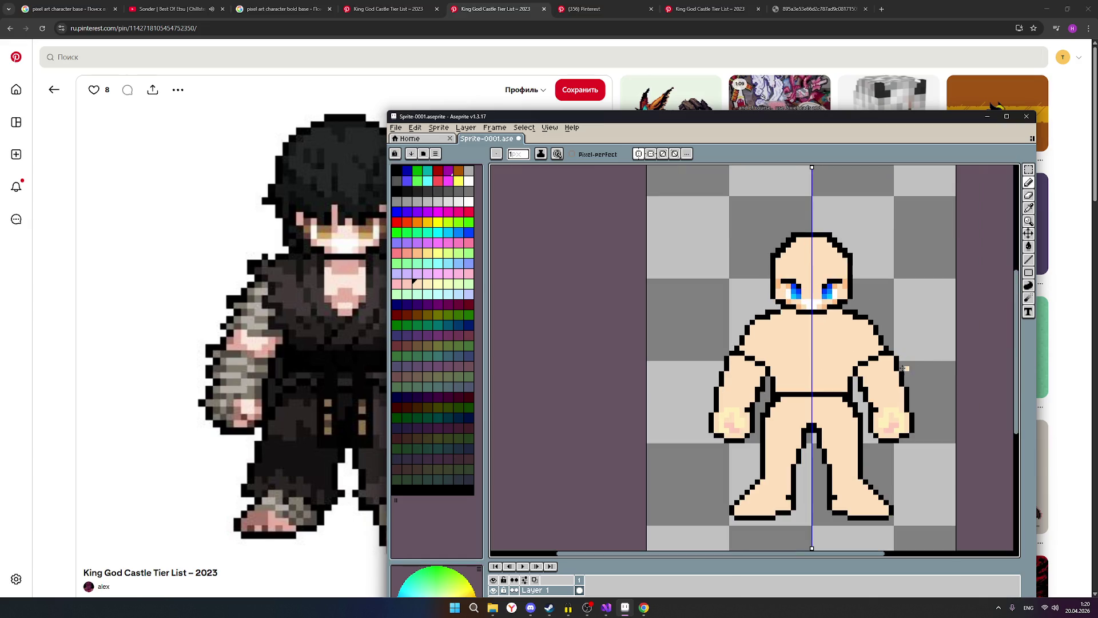
pyautogui.scroll(1, 822, 352)
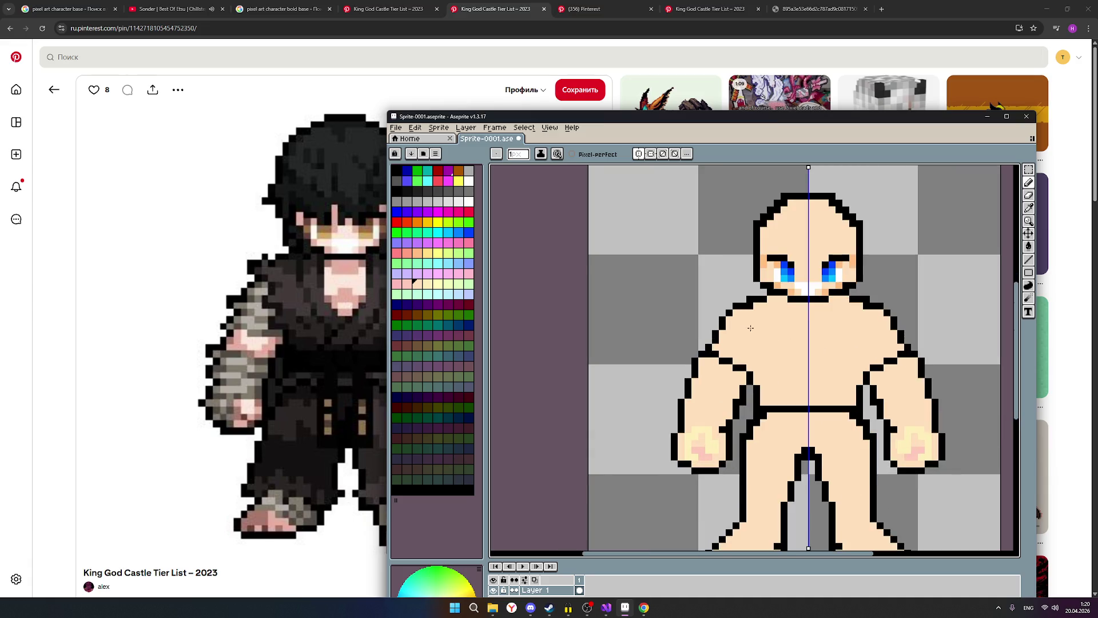
pyautogui.scroll(-1, 956, 354)
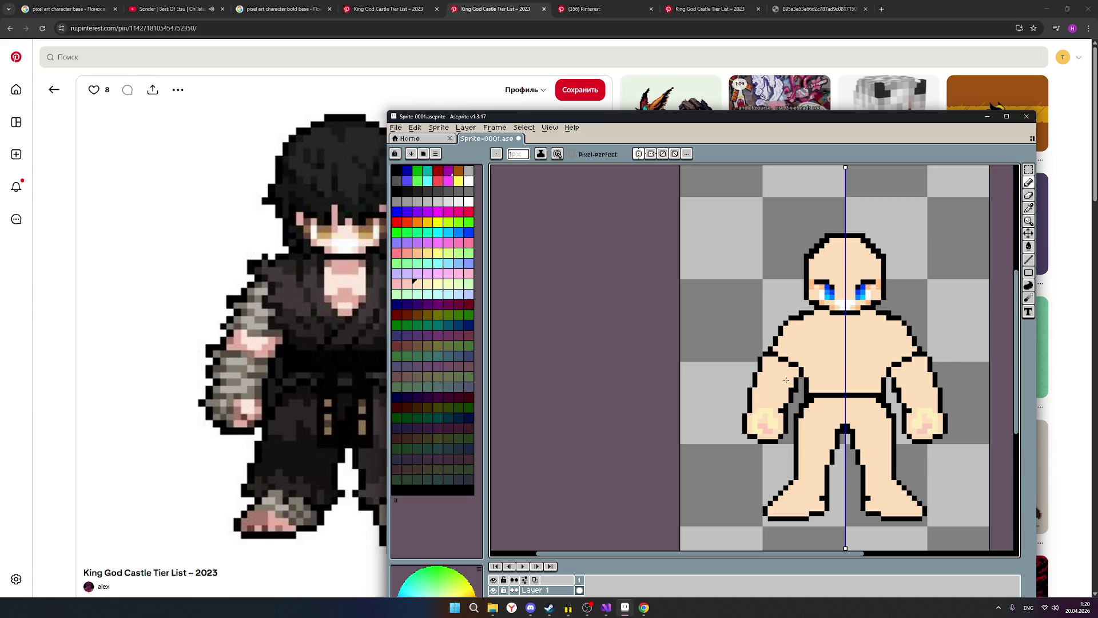
pyautogui.scroll(1, 786, 380)
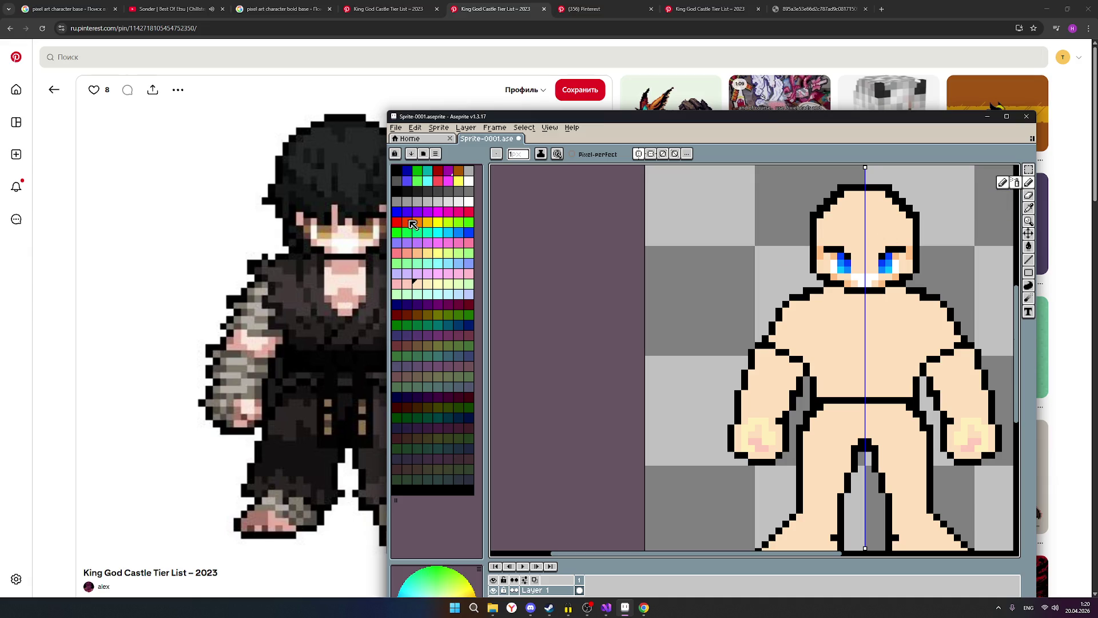
pyautogui.click(397, 191)
pyautogui.scroll(1, 710, 331)
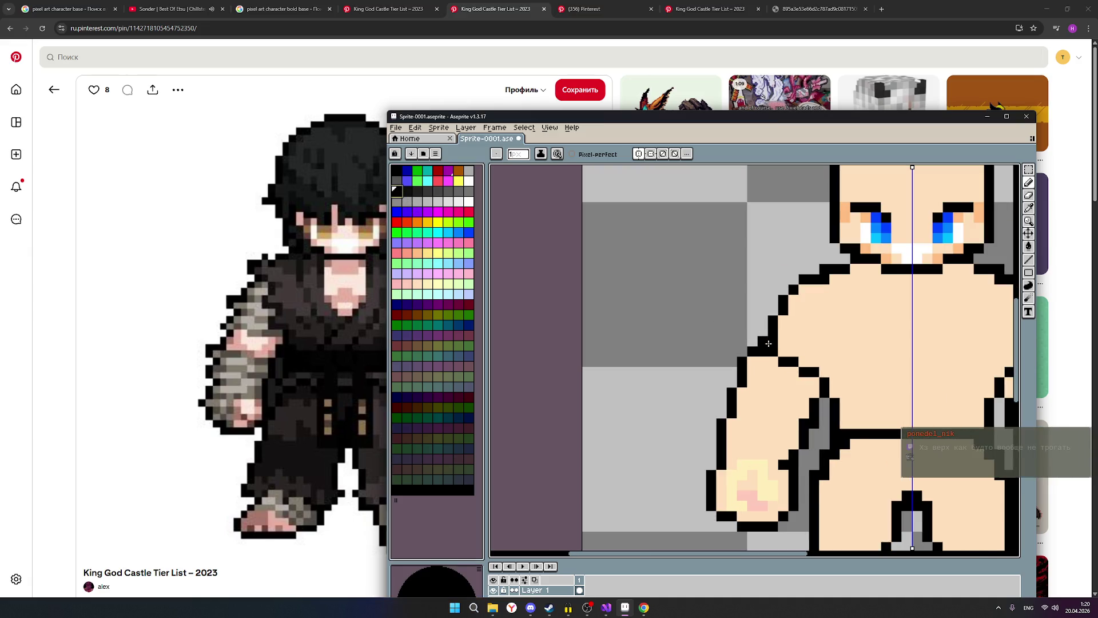
# Step: Add black pixels to the shoulder outline, mirrored onto both shoulders by symmetry
pyautogui.click(812, 359)
pyautogui.scroll(-1, 812, 359)
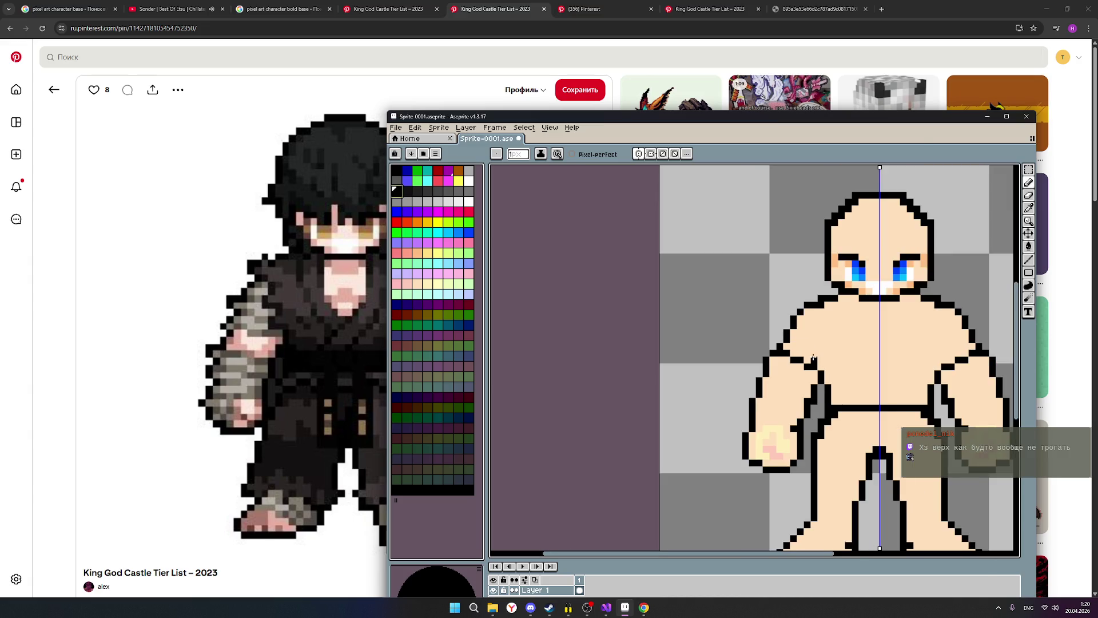
pyautogui.scroll(-1, 813, 358)
pyautogui.scroll(1, 847, 362)
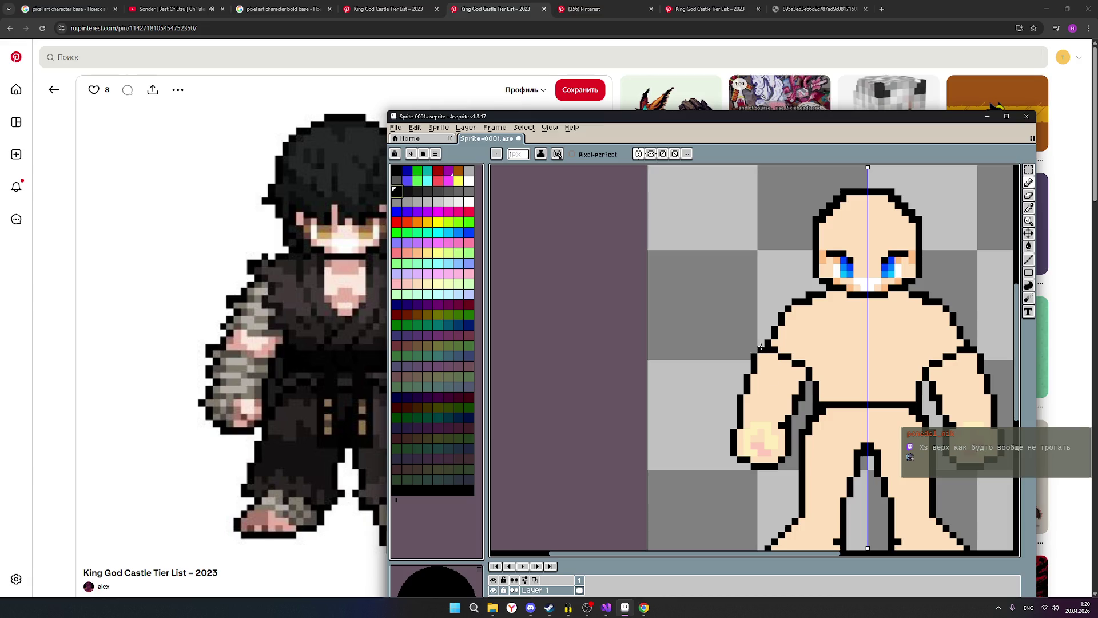
pyautogui.click(768, 336)
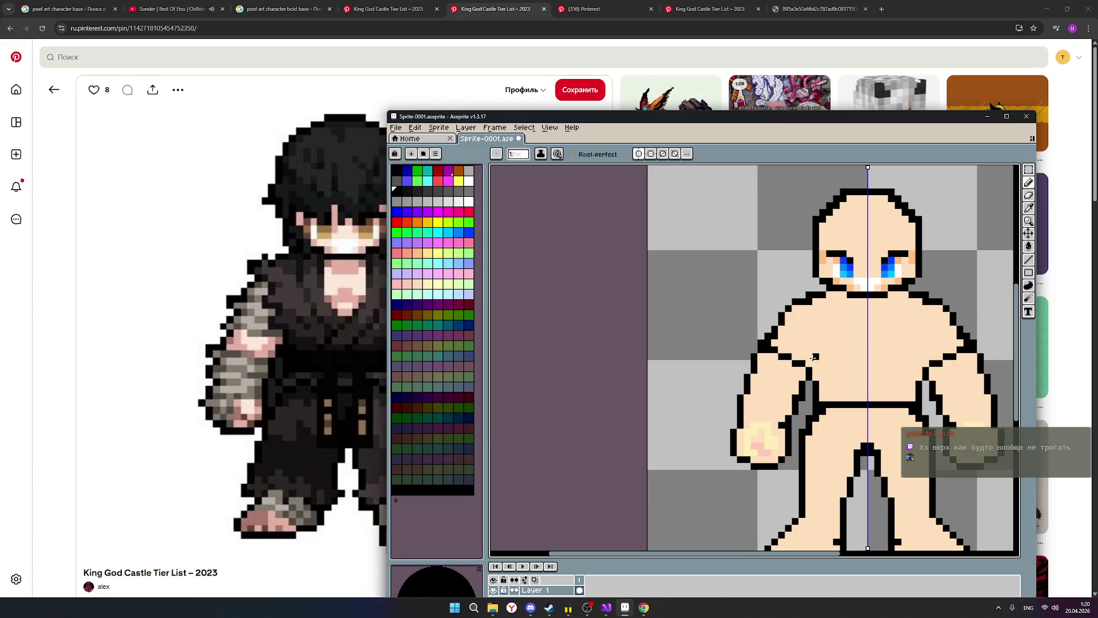
# Step: Reshape the shoulder curve by painting one outline pixel black and one skin peach
pyautogui.click(1029, 195)
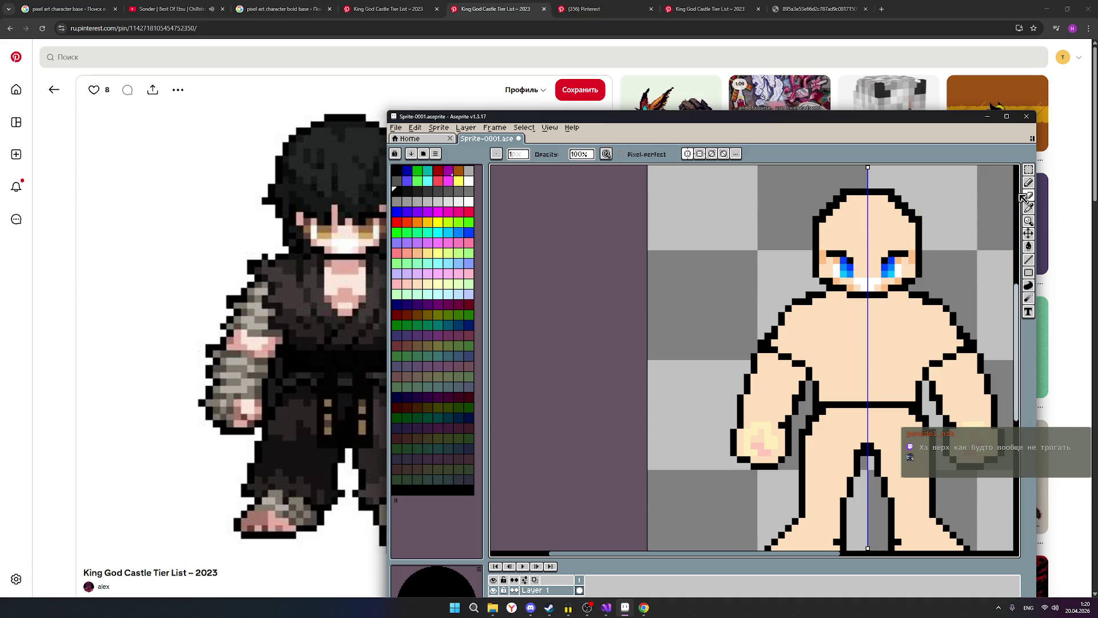
pyautogui.click(1028, 182)
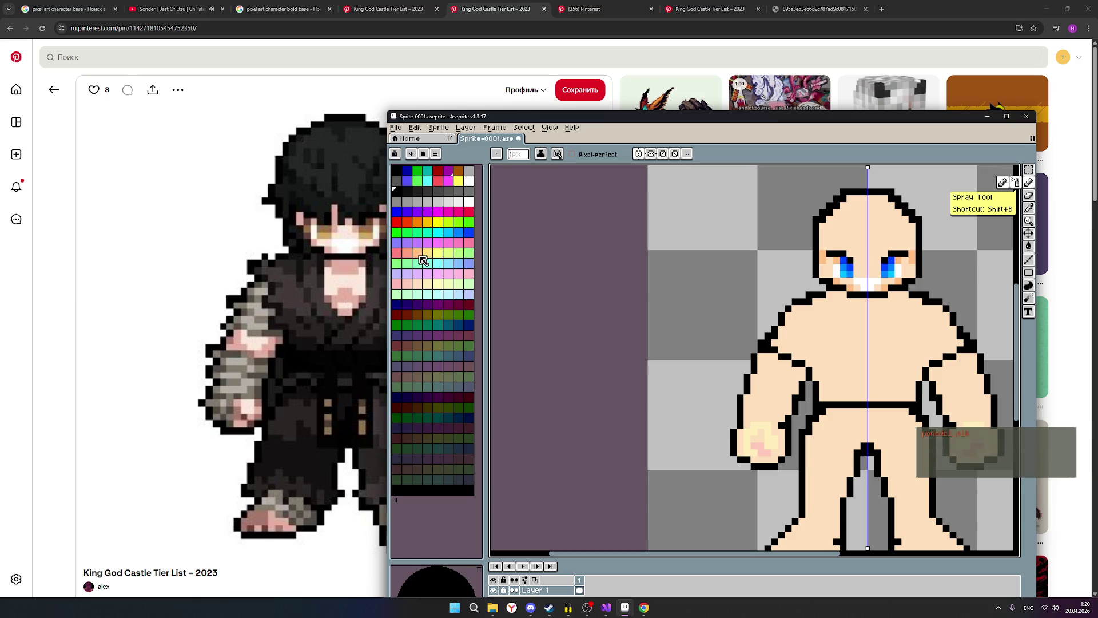
pyautogui.click(418, 283)
pyautogui.scroll(1, 776, 335)
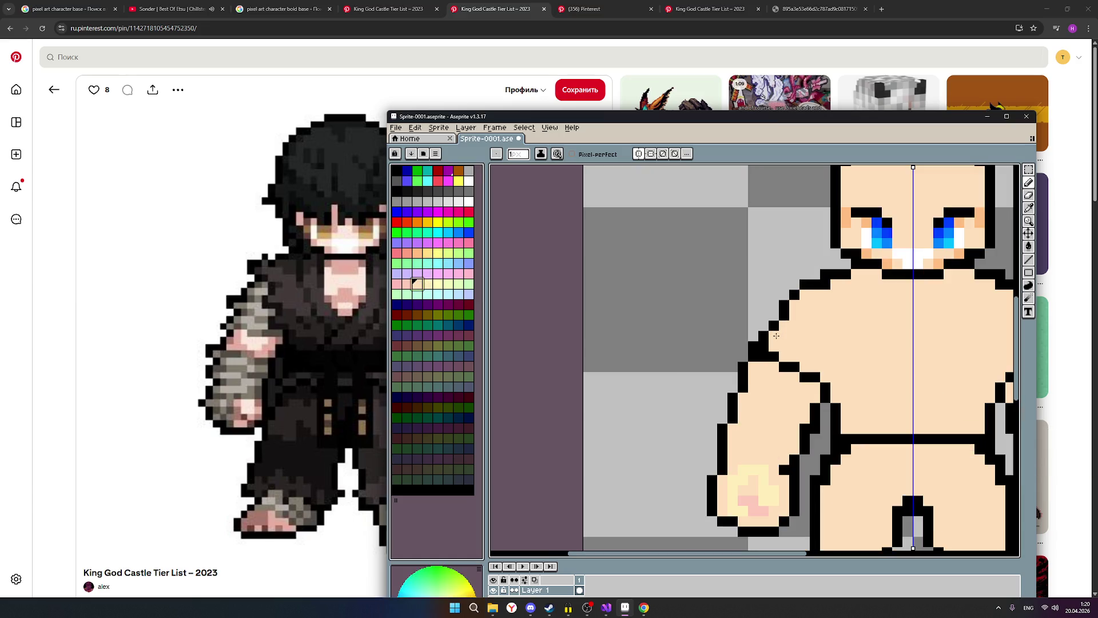
pyautogui.rightClick(776, 336)
pyautogui.click(768, 347)
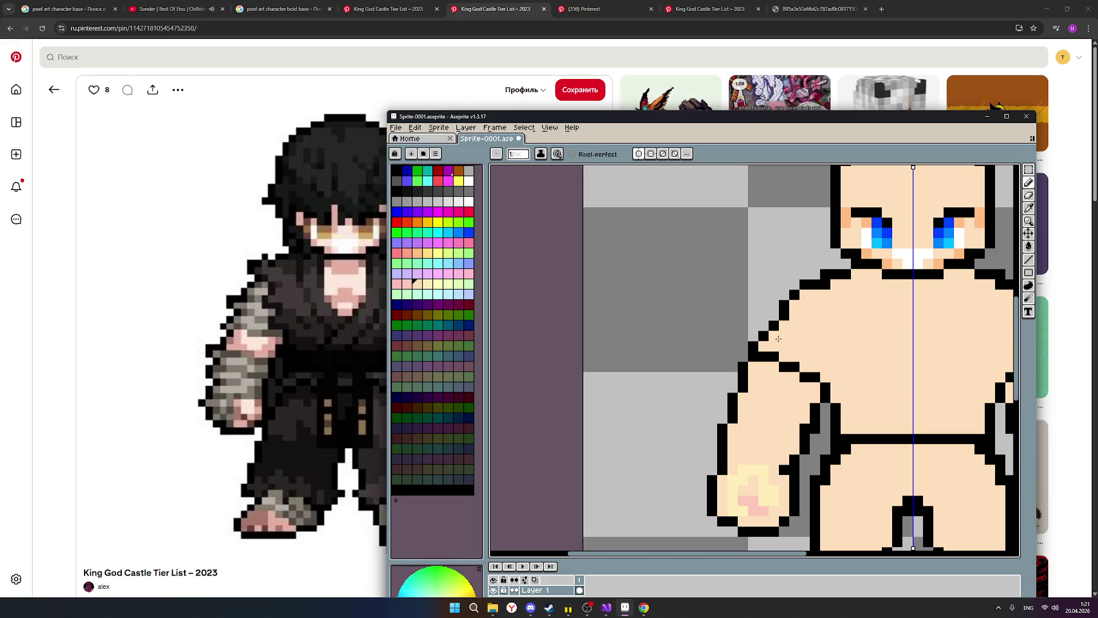
pyautogui.scroll(-2, 879, 327)
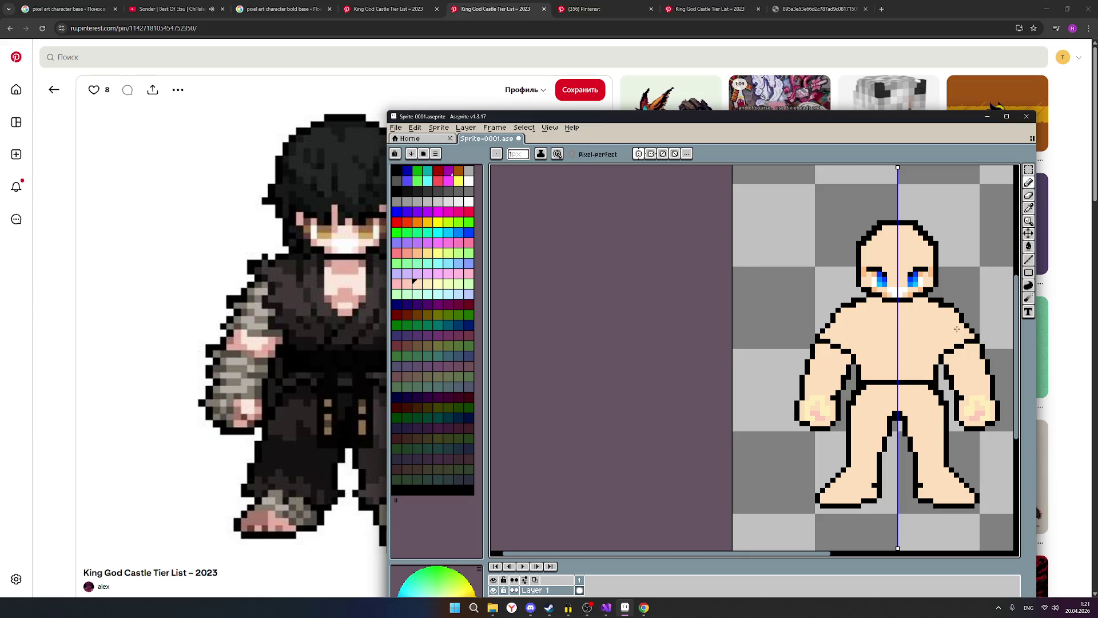
pyautogui.scroll(2, 976, 335)
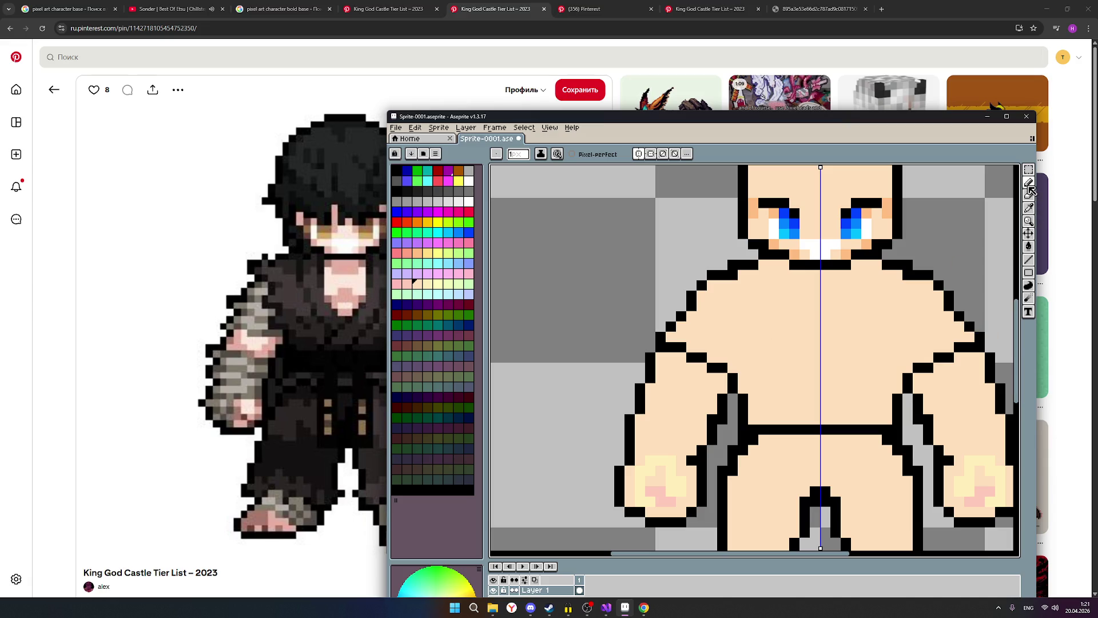
# Step: Make black the active drawing colour again
pyautogui.click(397, 191)
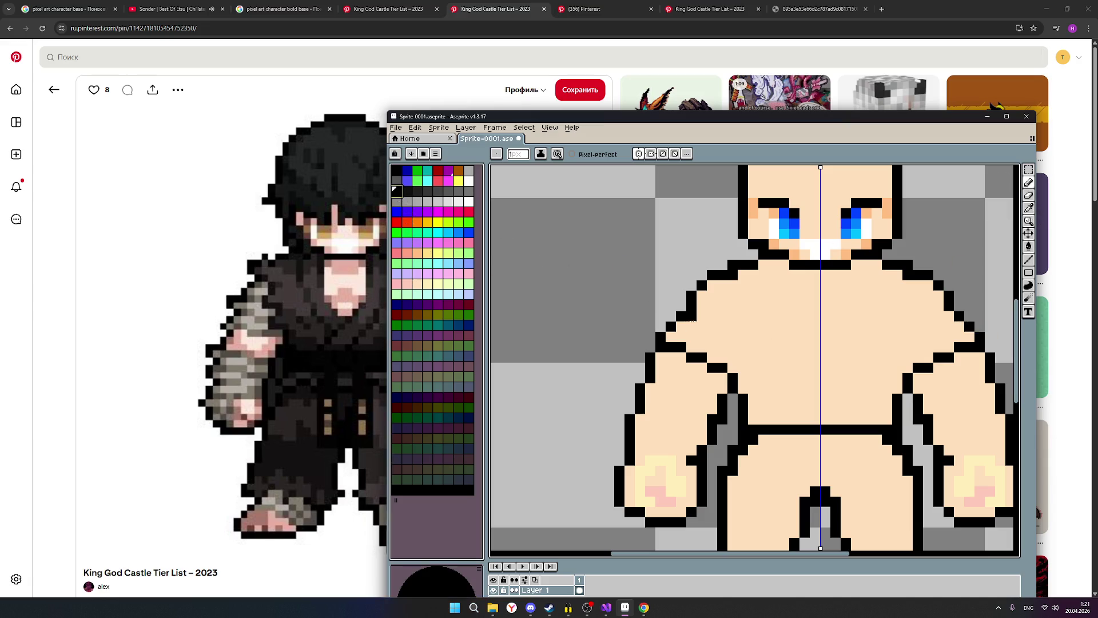
pyautogui.scroll(-2, 817, 334)
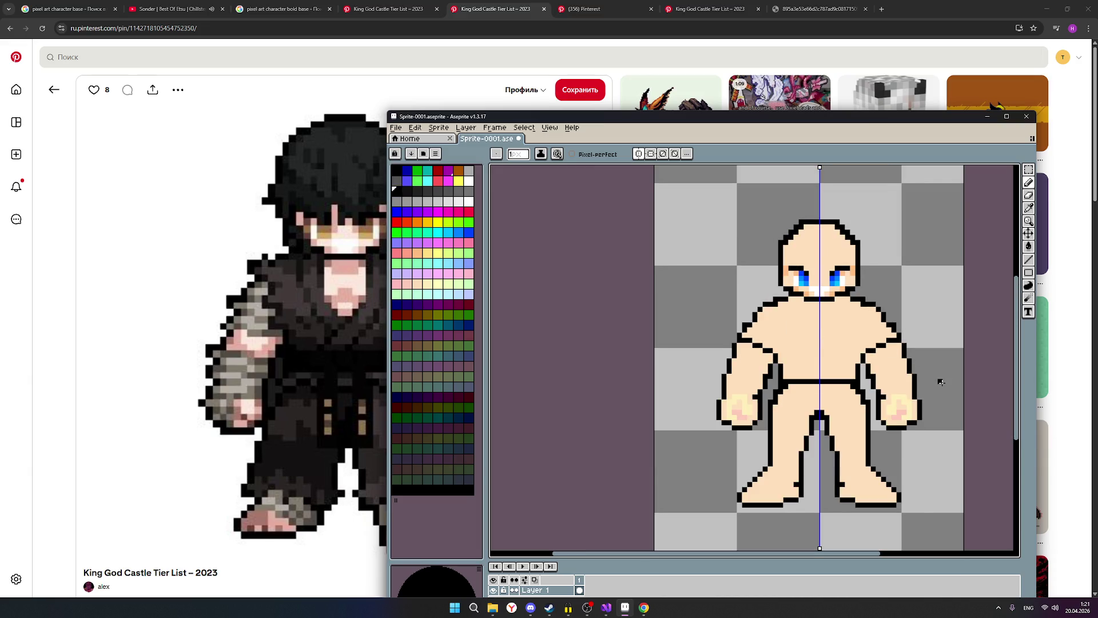
pyautogui.scroll(1, 920, 334)
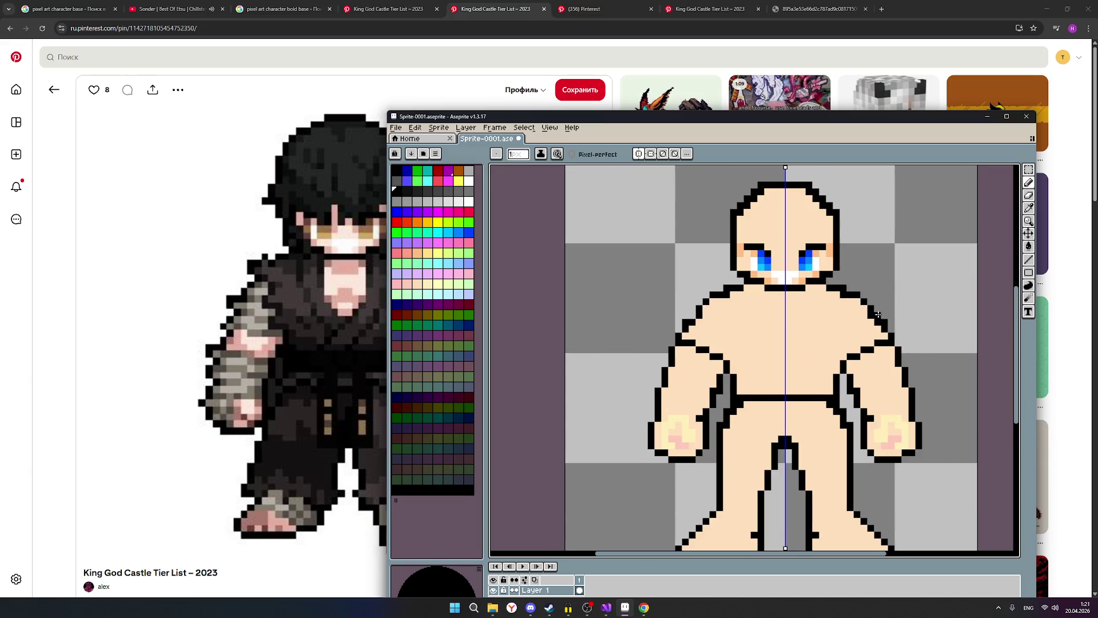
pyautogui.scroll(-1, 959, 343)
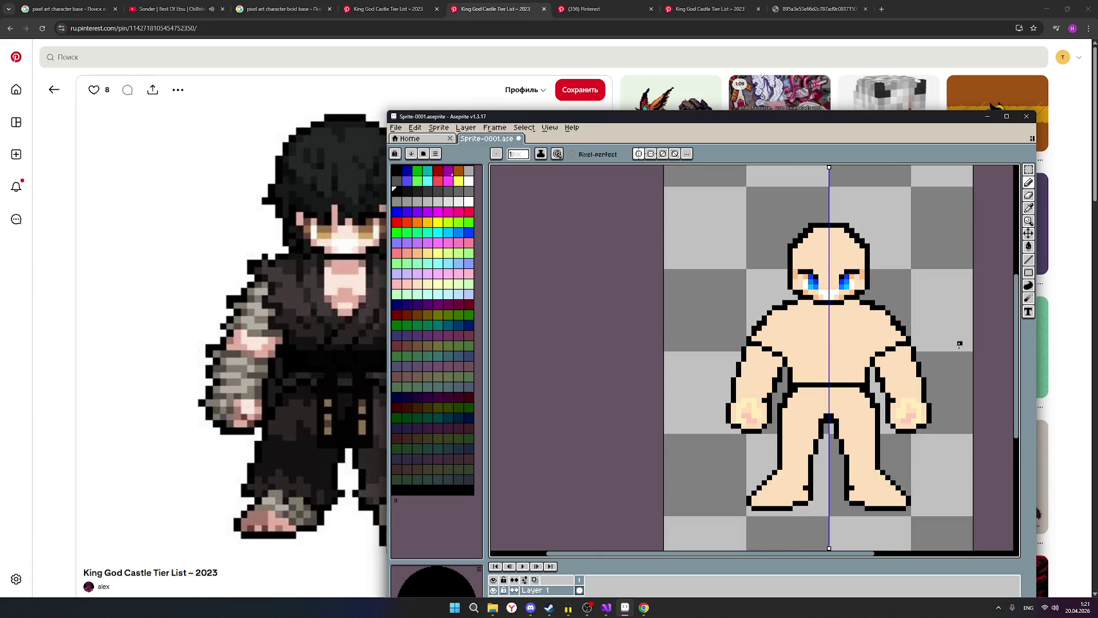
pyautogui.scroll(2, 959, 343)
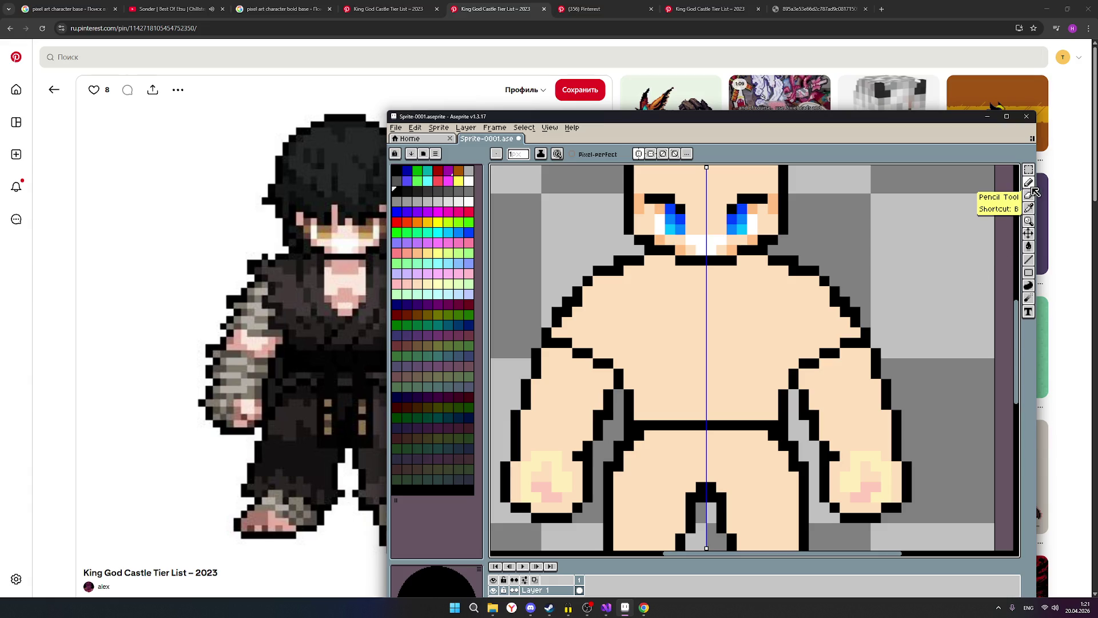
# Step: Select the light peach skin swatch as the foreground colour
pyautogui.scroll(-2, 782, 312)
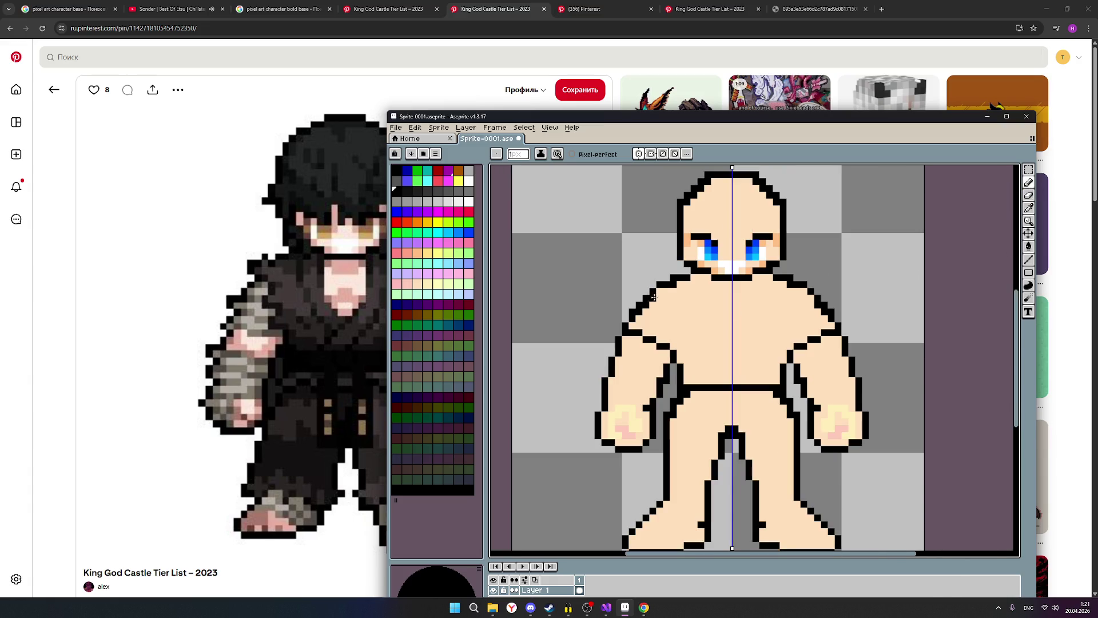
pyautogui.moveTo(1028, 183)
pyautogui.click(417, 283)
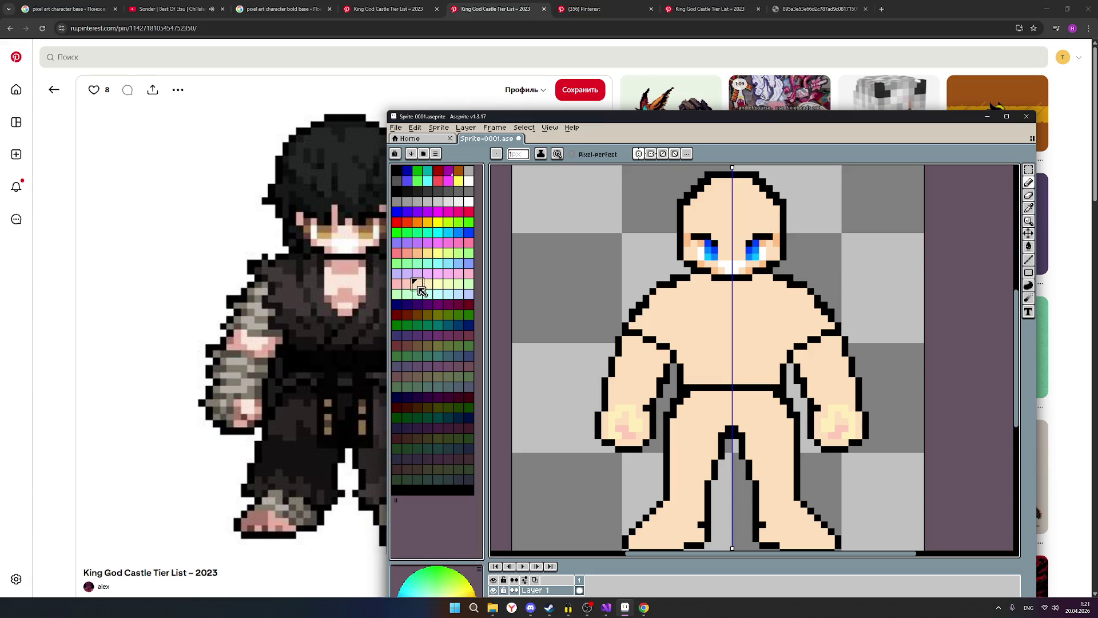
pyautogui.scroll(1, 653, 317)
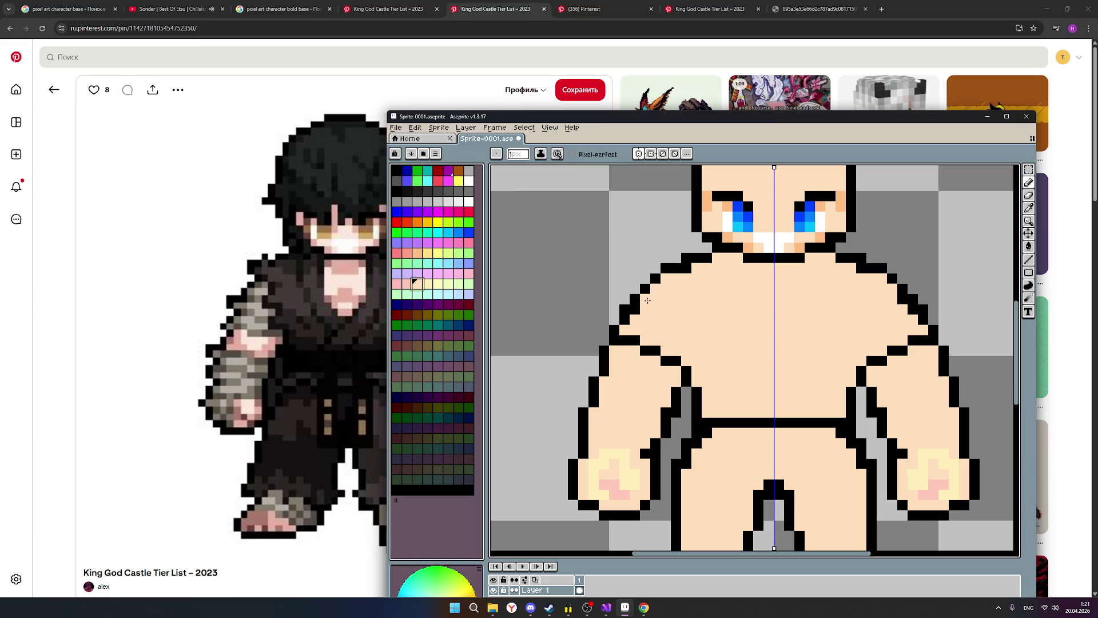
pyautogui.scroll(-2, 779, 328)
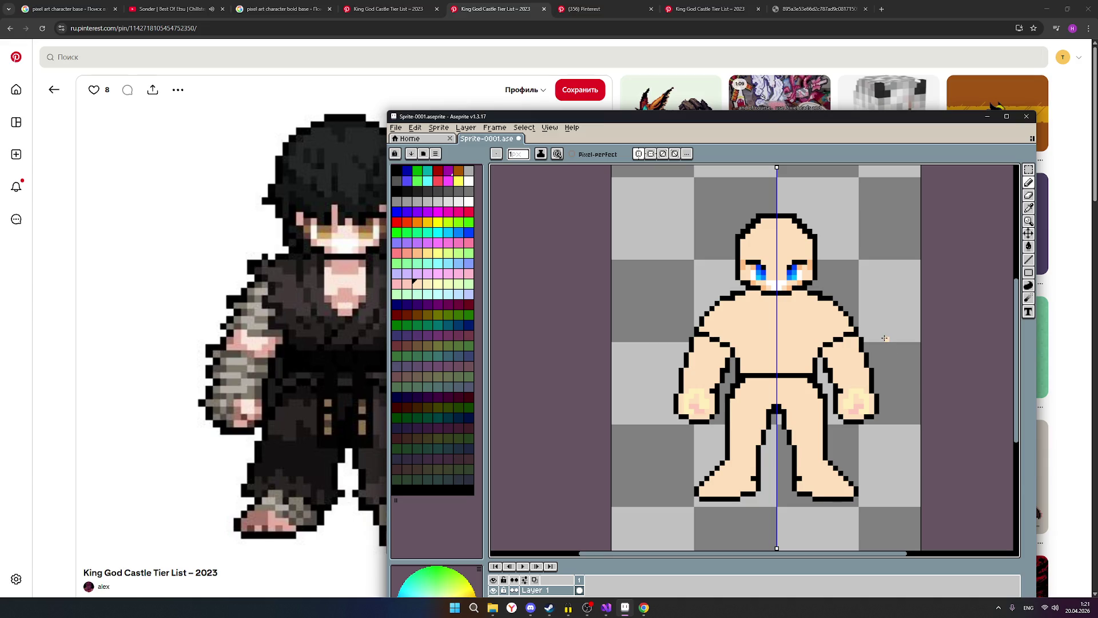
pyautogui.scroll(-1, 884, 338)
pyautogui.scroll(2, 882, 339)
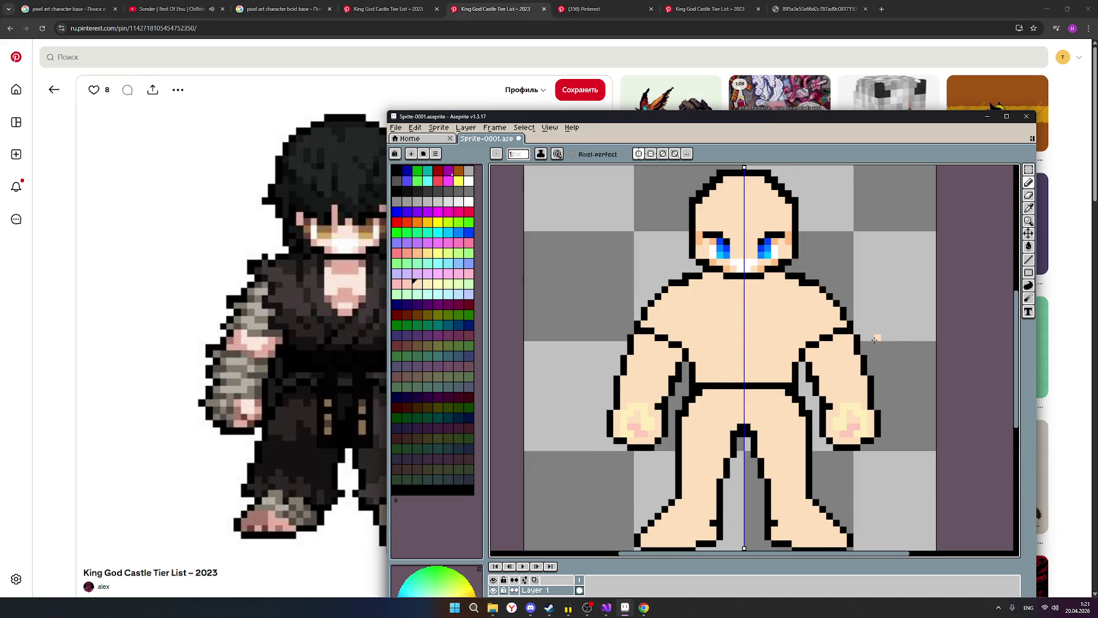
pyautogui.scroll(-1, 878, 297)
pyautogui.scroll(1, 838, 296)
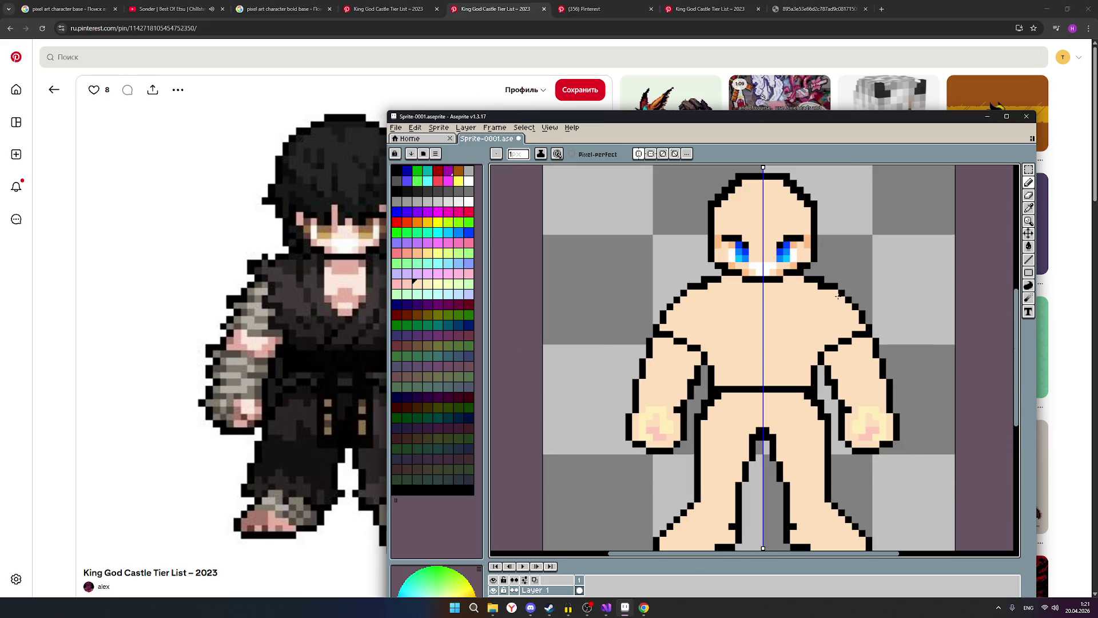
pyautogui.scroll(-3, 908, 306)
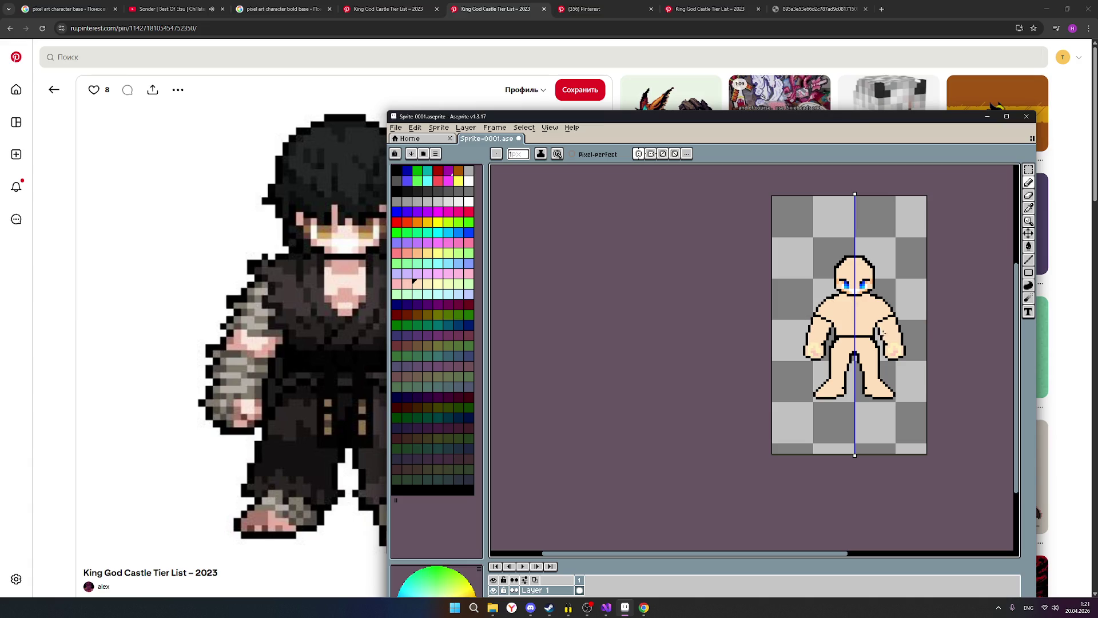
# Step: Move the Aseprite window right beside the reference image and save the sprite with Ctrl+S
pyautogui.scroll(1, 862, 304)
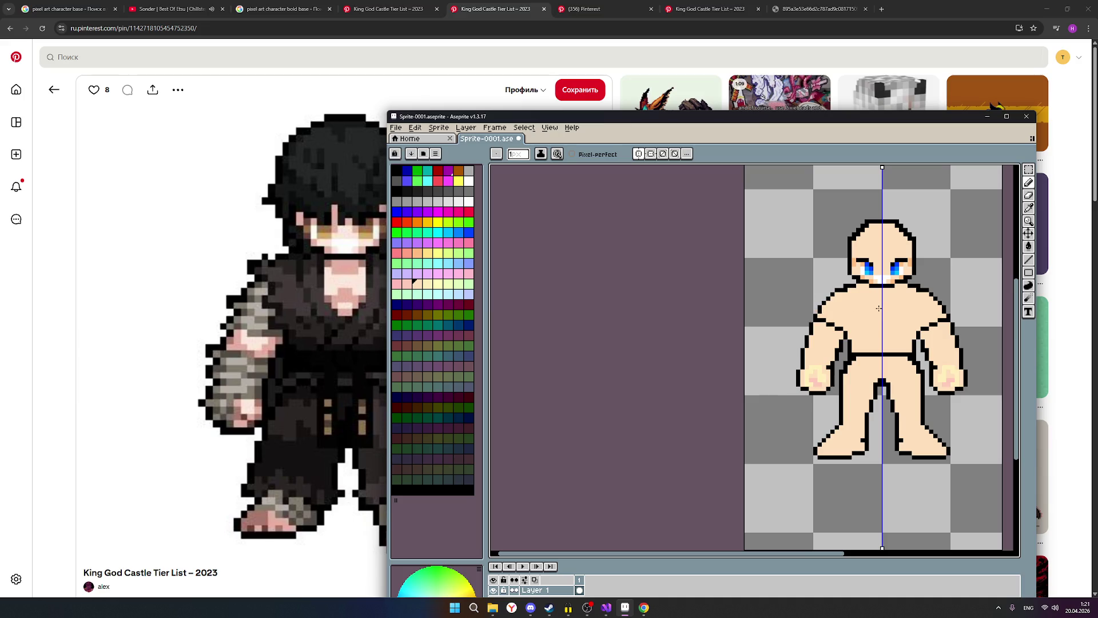
pyautogui.scroll(-1, 893, 325)
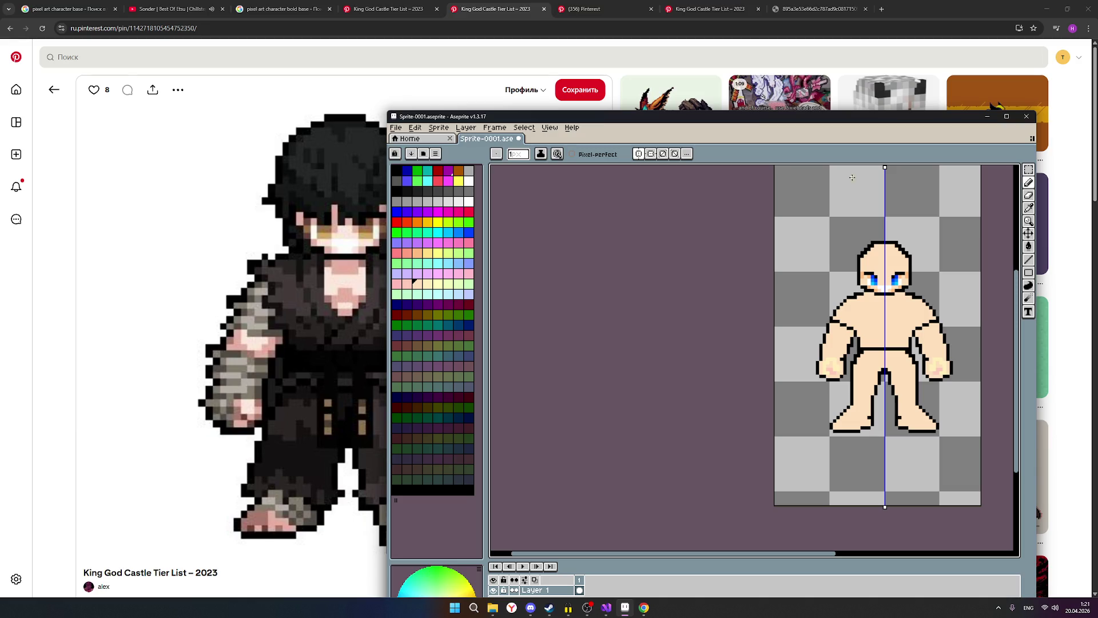
pyautogui.moveTo(787, 123)
pyautogui.mouseDown()
pyautogui.moveTo(798, 141)
pyautogui.moveTo(745, 451)
pyautogui.moveTo(693, 431)
pyautogui.moveTo(820, 115)
pyautogui.moveTo(864, 106)
pyautogui.moveTo(847, 110)
pyautogui.mouseUp()
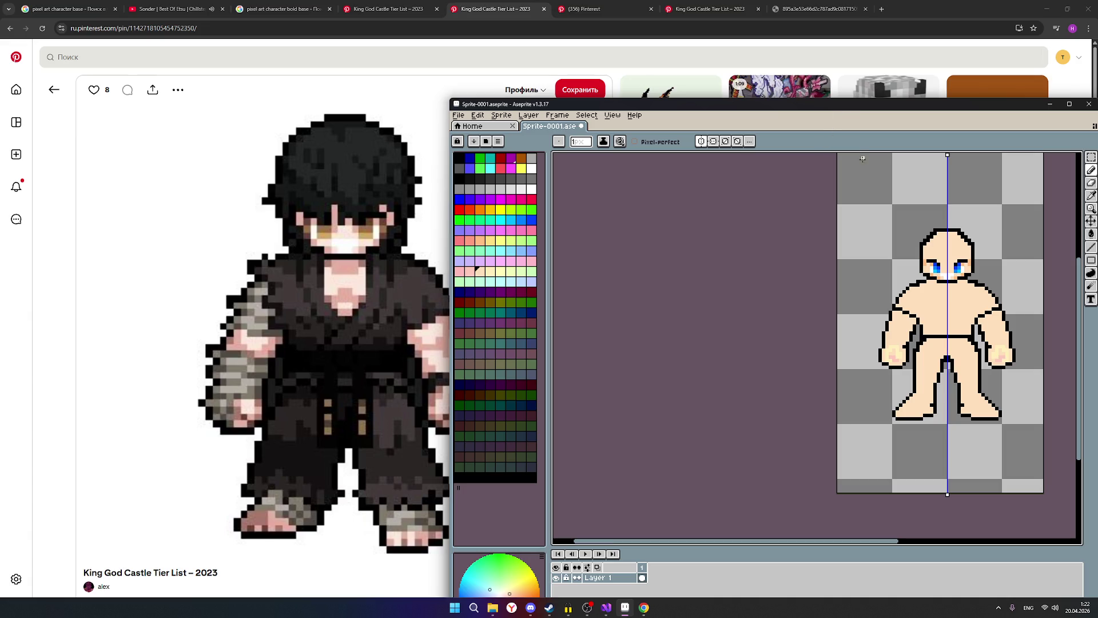
pyautogui.hotkey('ctrl', 's')
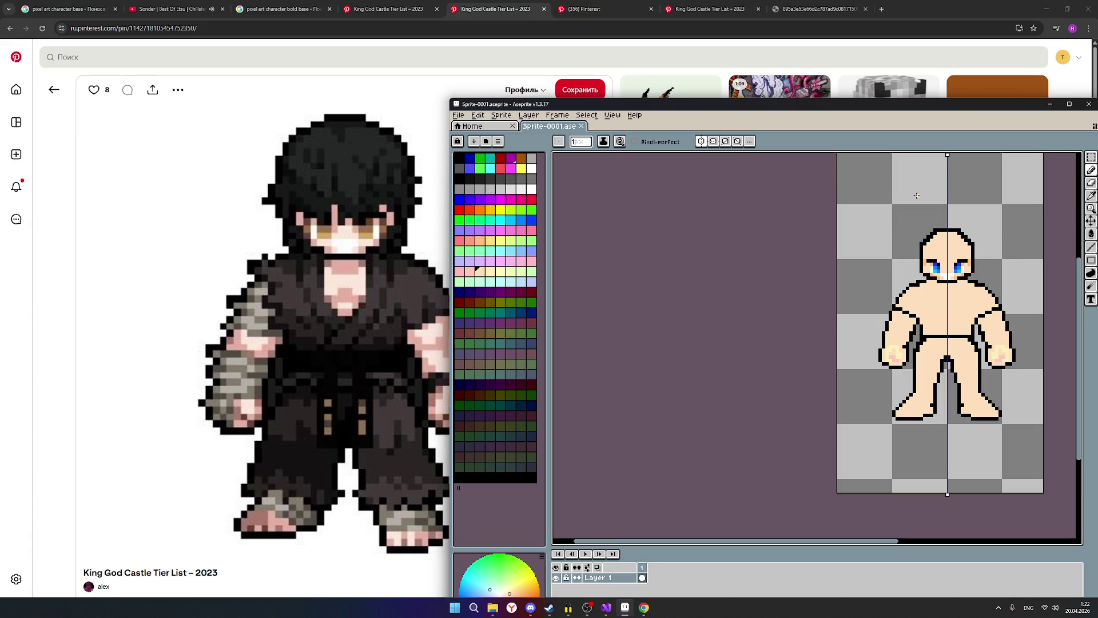
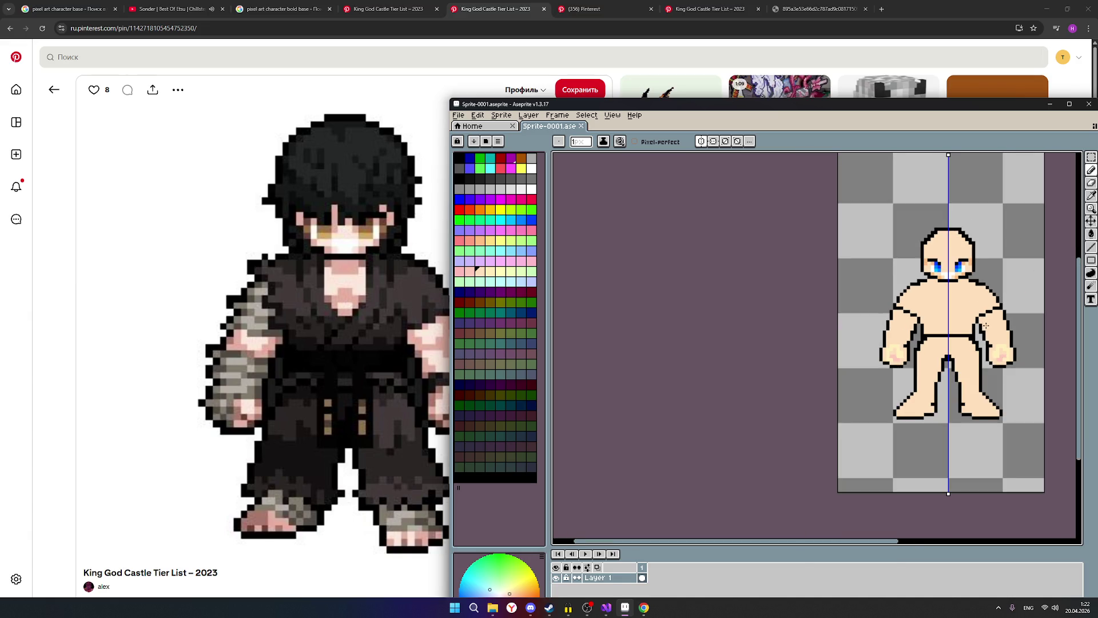
# Step: Repaint the darker shading pixels under and beside the blue eyes in skin tone
pyautogui.moveTo(392, 287)
pyautogui.moveTo(853, 104); pyautogui.dragTo(753, 115)
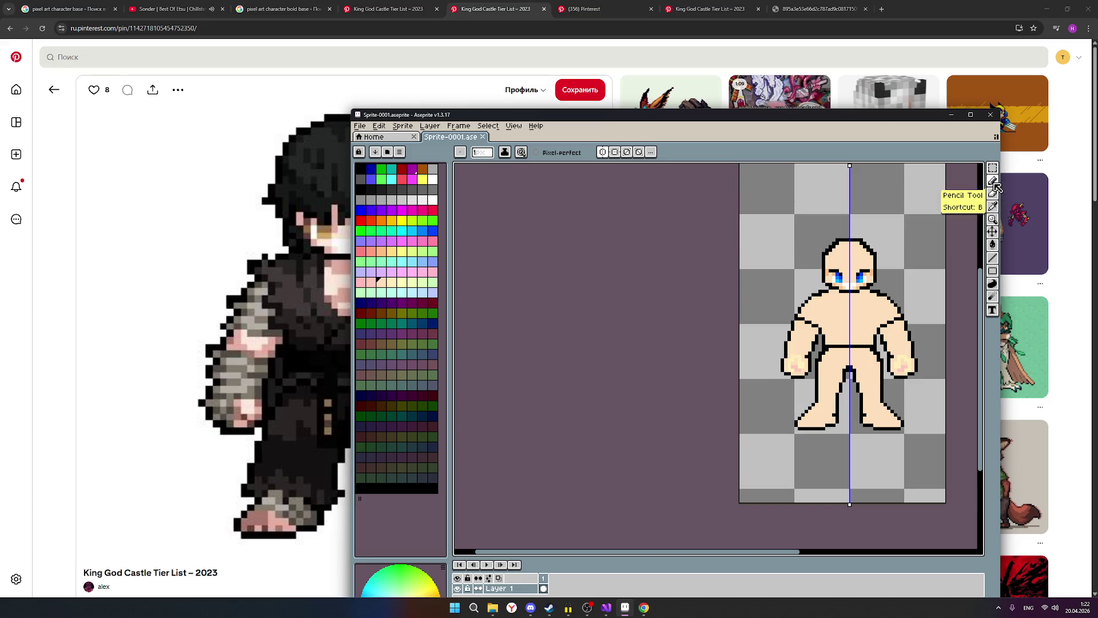
pyautogui.click(993, 182)
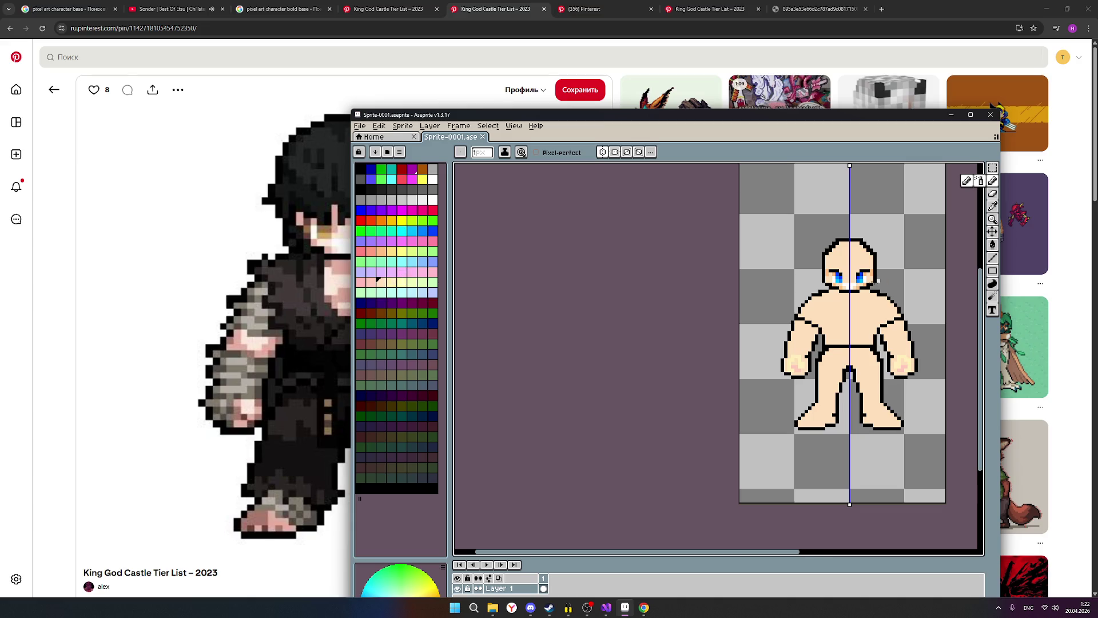
pyautogui.scroll(2, 849, 288)
pyautogui.scroll(3, 848, 288)
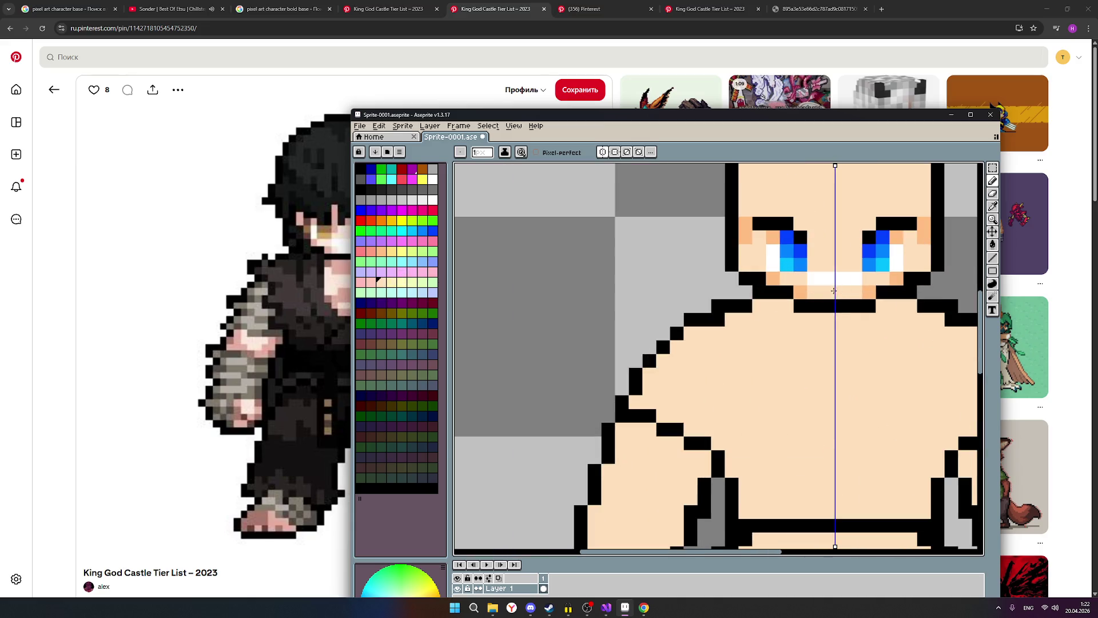
pyautogui.click(894, 279)
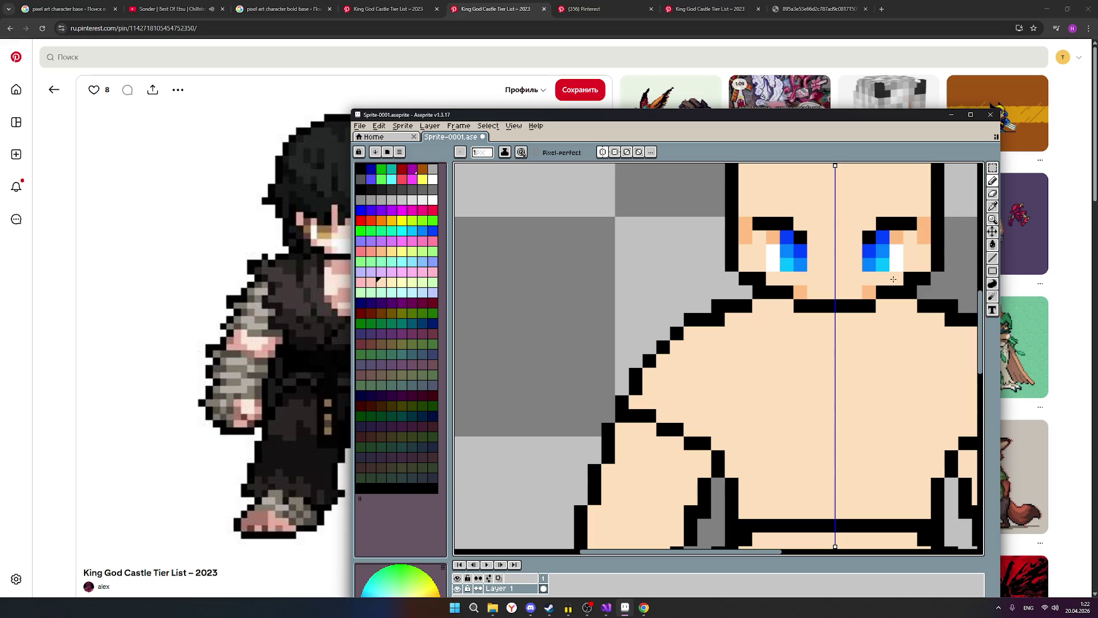
pyautogui.click(870, 290)
pyautogui.click(771, 242)
# Step: Cover the pink highlights on both hands with skin-tone pixels
pyautogui.scroll(-5, 959, 361)
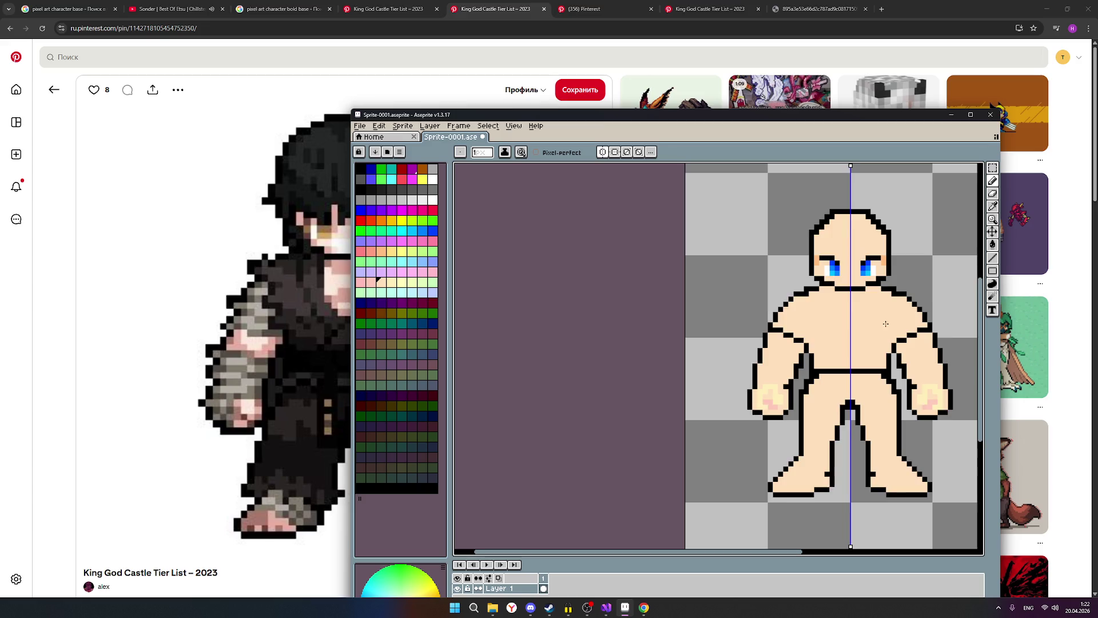
pyautogui.scroll(1, 905, 282)
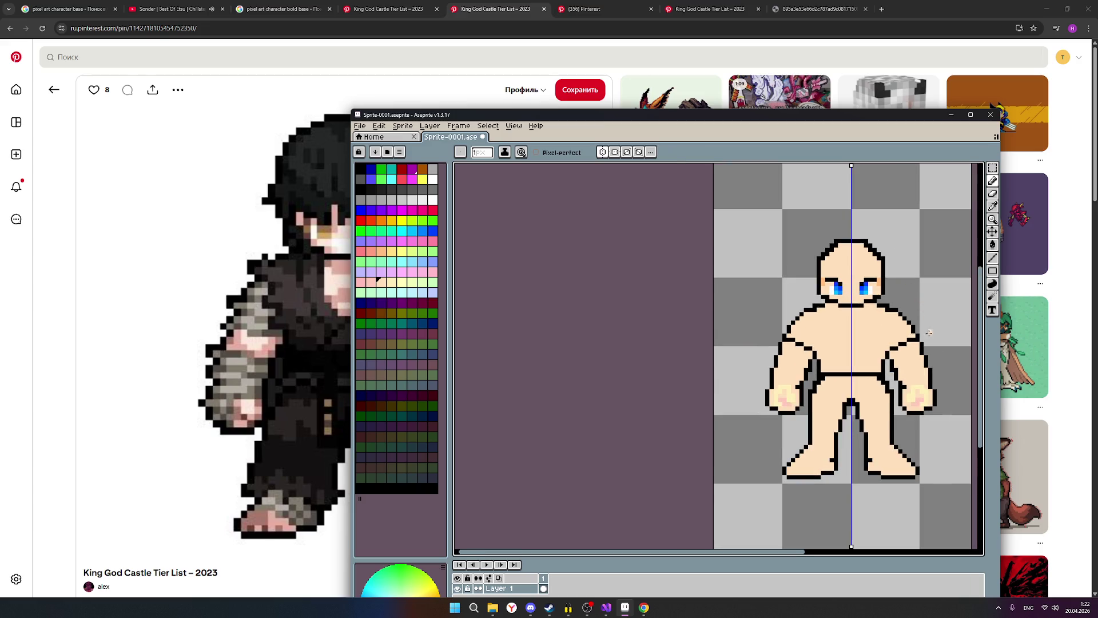
pyautogui.scroll(-1, 933, 371)
pyautogui.scroll(1, 933, 370)
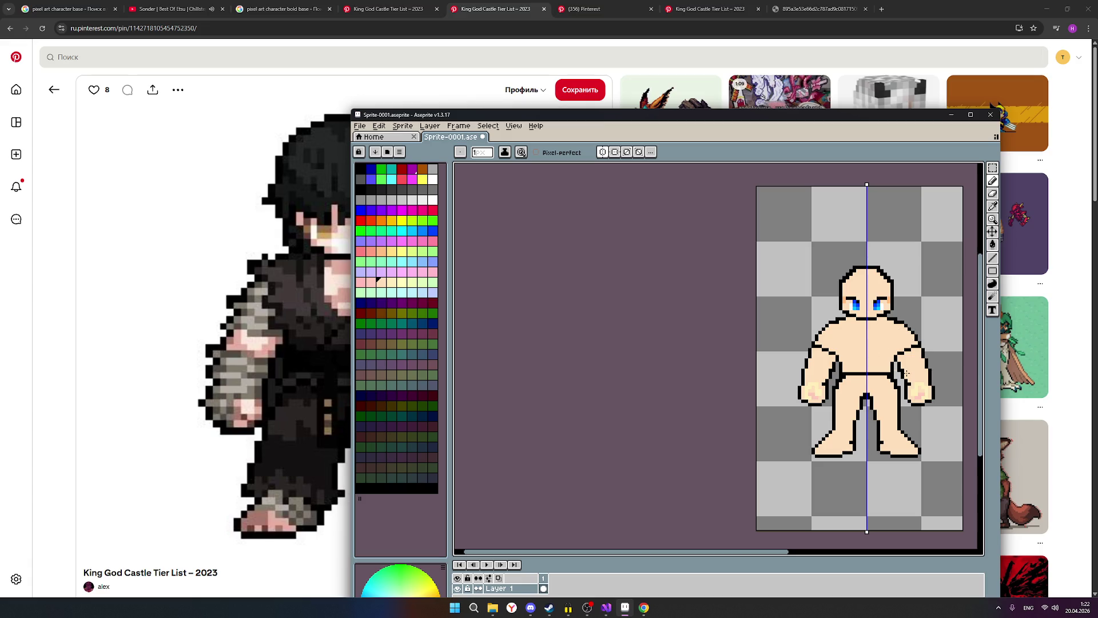
pyautogui.scroll(2, 917, 394)
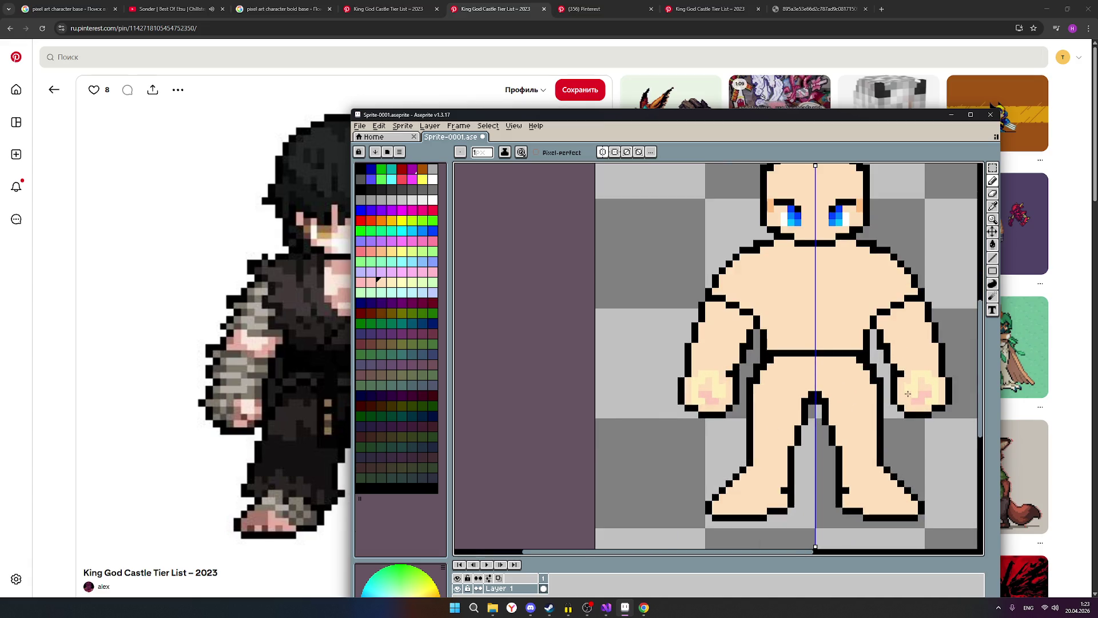
pyautogui.click(913, 389)
pyautogui.click(911, 388)
pyautogui.click(920, 373)
pyautogui.click(932, 376)
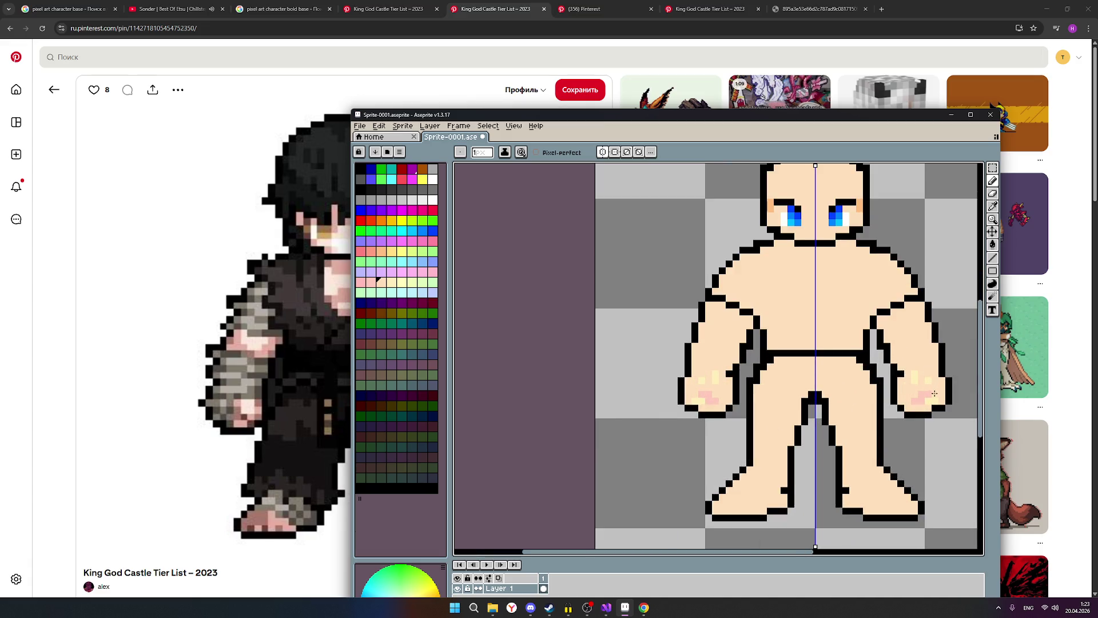
pyautogui.moveTo(928, 395); pyautogui.dragTo(915, 401)
pyautogui.click(914, 374)
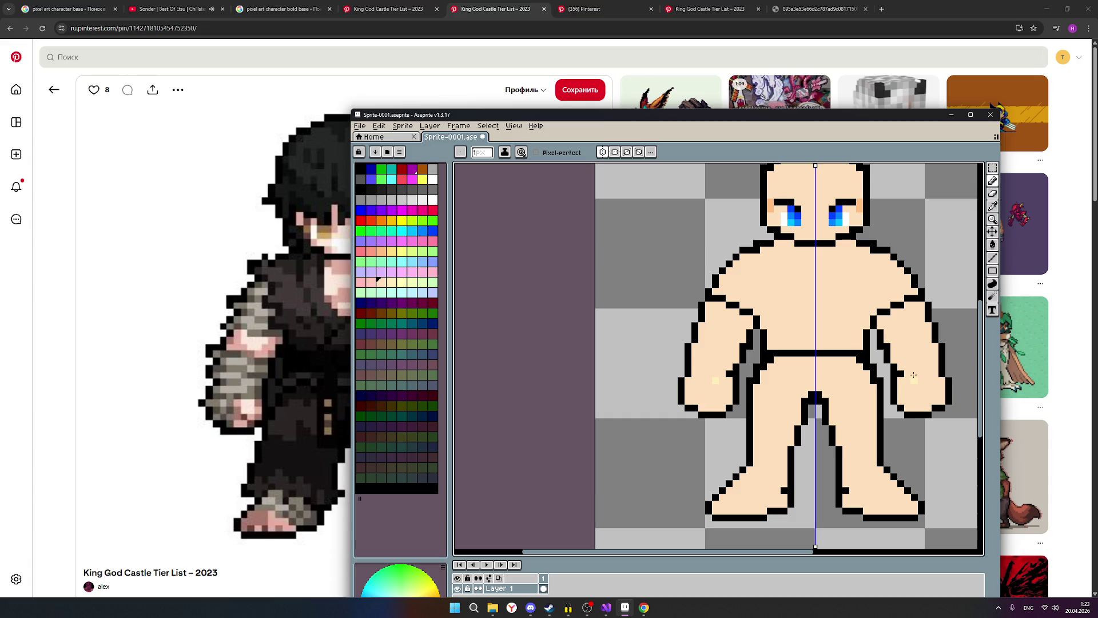
pyautogui.click(913, 382)
pyautogui.scroll(-2, 935, 379)
pyautogui.scroll(-1, 936, 377)
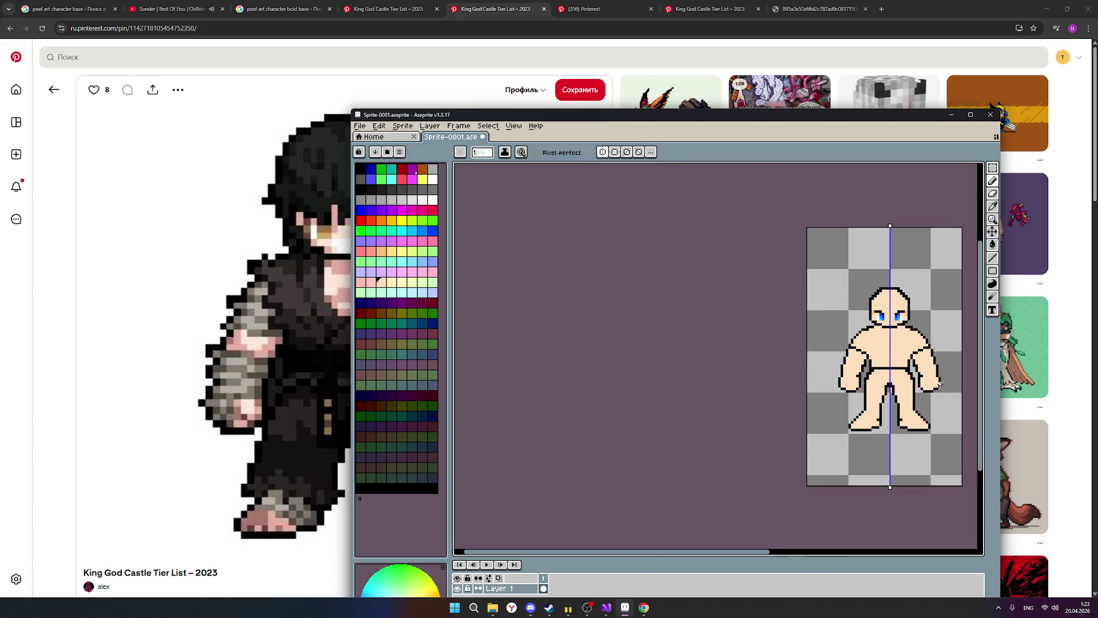
pyautogui.scroll(1, 941, 386)
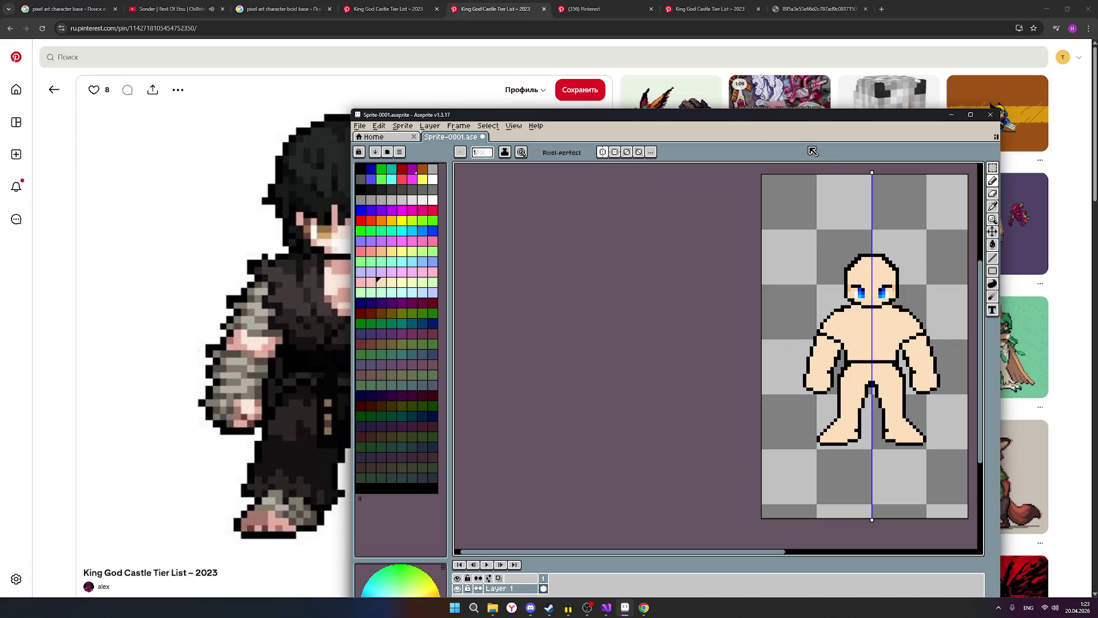
pyautogui.moveTo(698, 119)
pyautogui.mouseDown()
pyautogui.moveTo(966, 214)
pyautogui.moveTo(913, 131)
pyautogui.moveTo(876, 116)
pyautogui.moveTo(811, 121)
pyautogui.mouseUp()
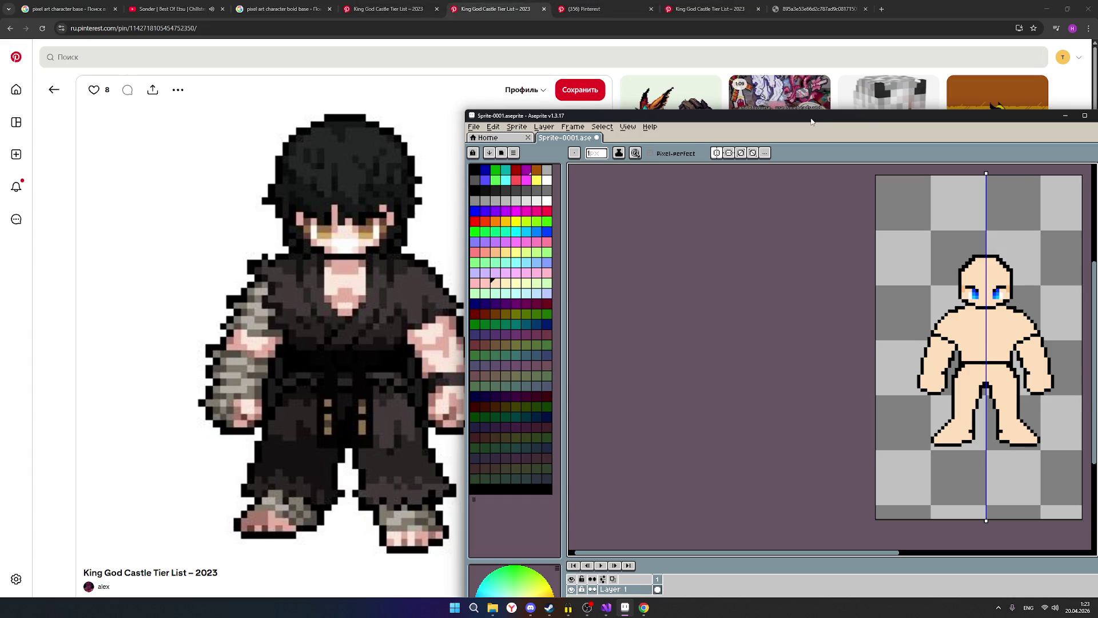
pyautogui.scroll(1, 975, 383)
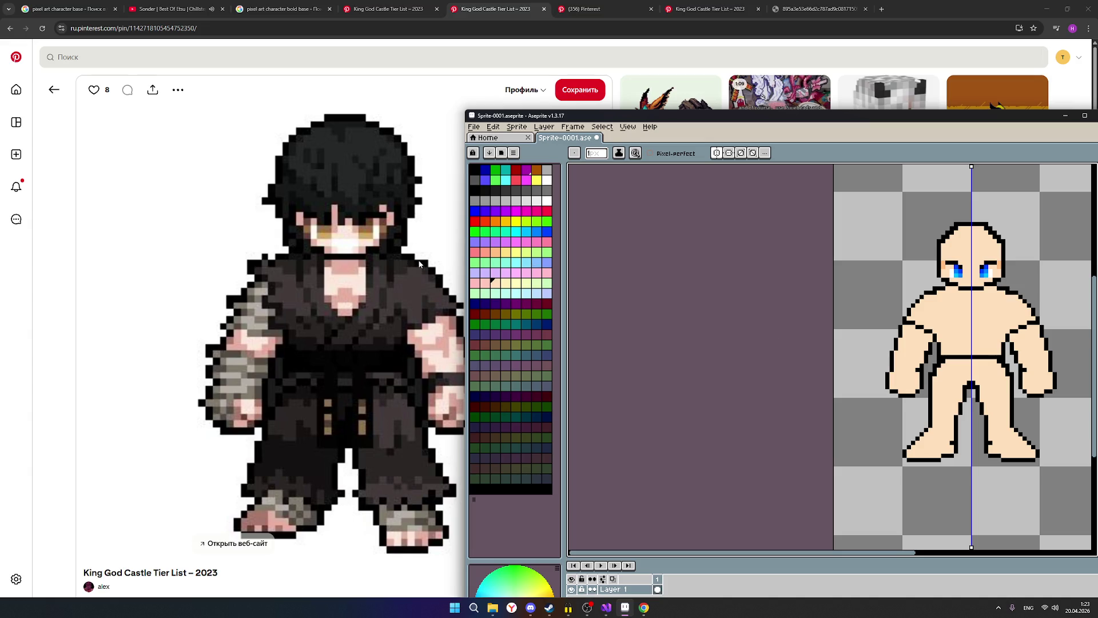
pyautogui.scroll(-1, 463, 303)
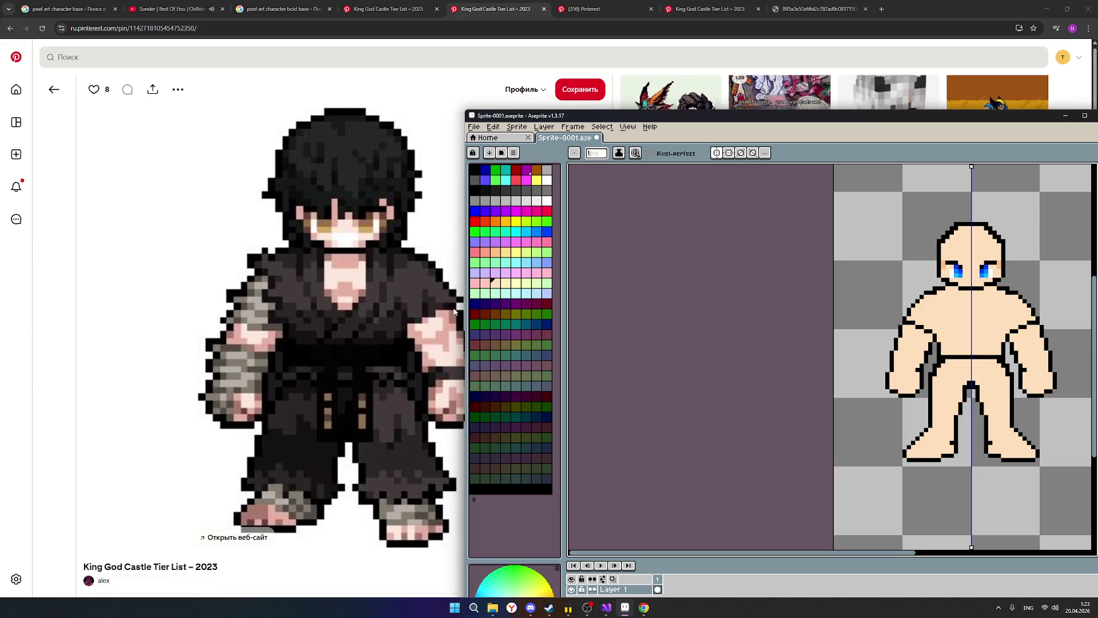
pyautogui.scroll(1, 451, 300)
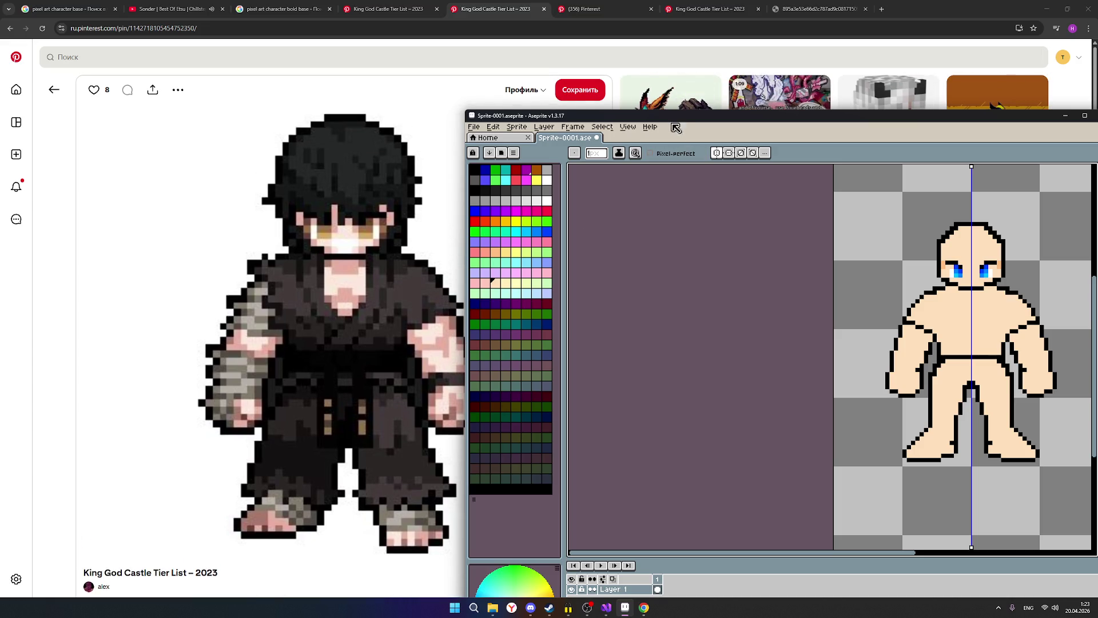
pyautogui.moveTo(668, 119)
pyautogui.mouseDown()
pyautogui.moveTo(773, 115)
pyautogui.moveTo(684, 103)
pyautogui.mouseUp()
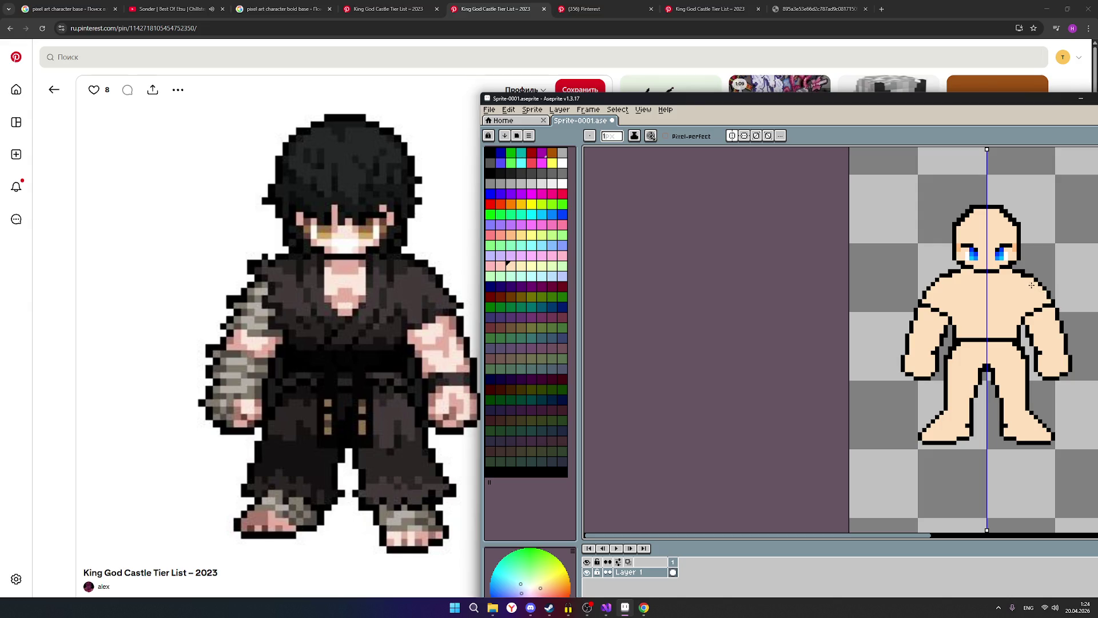
pyautogui.scroll(1, 1049, 296)
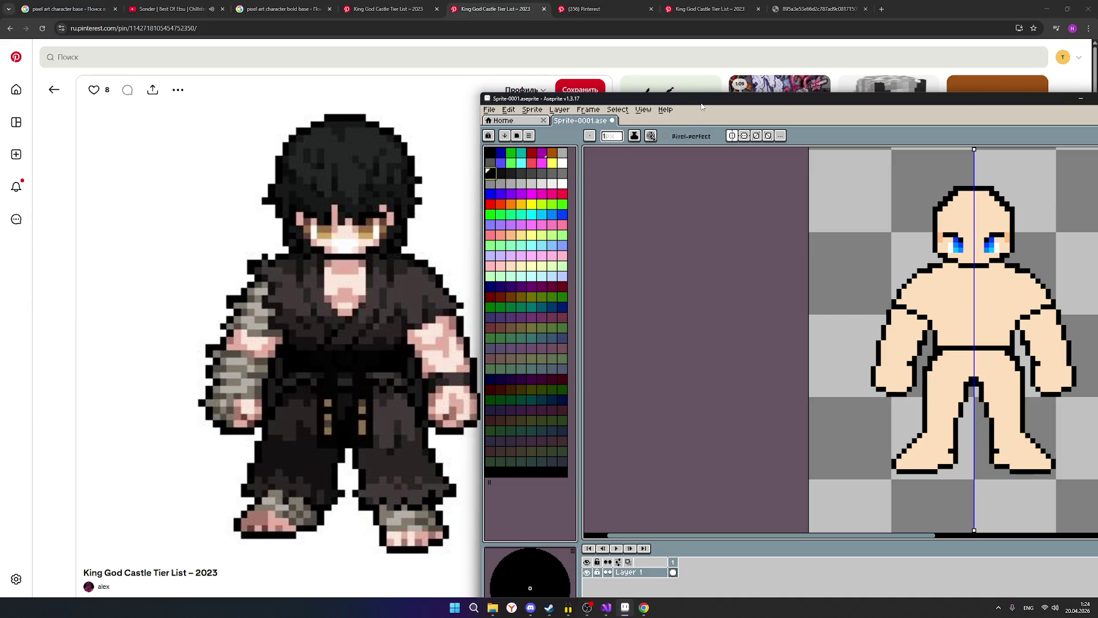
pyautogui.moveTo(701, 101); pyautogui.dragTo(566, 117)
pyautogui.scroll(2, 914, 306)
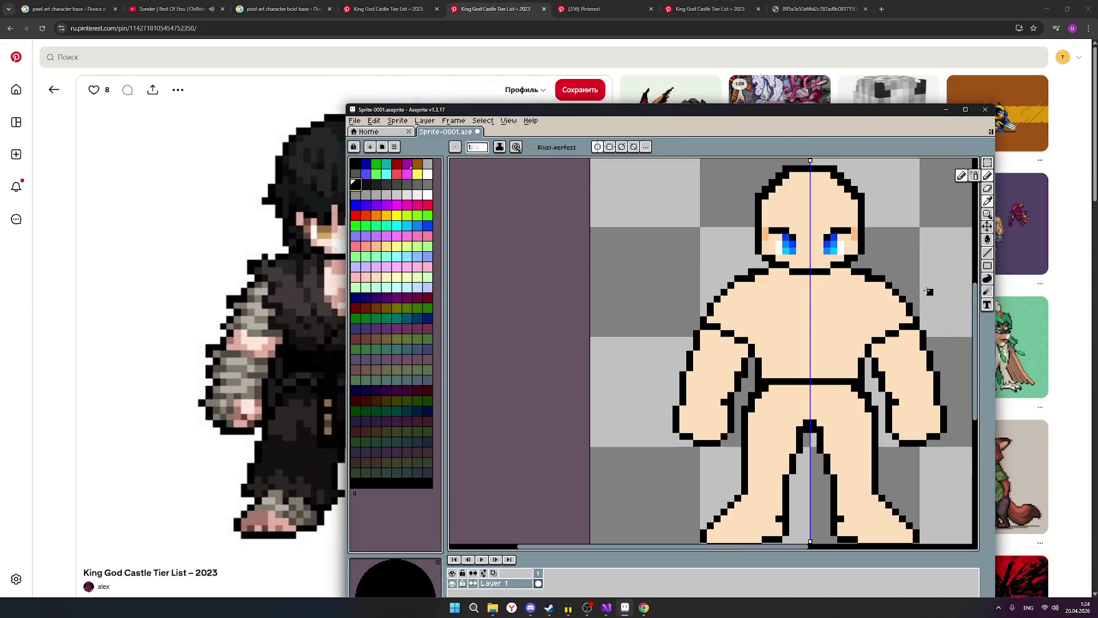
# Step: Add black outline pixels along both shoulders and erase a stray shoulder pixel
pyautogui.moveTo(885, 296); pyautogui.dragTo(864, 277)
pyautogui.scroll(-2, 948, 286)
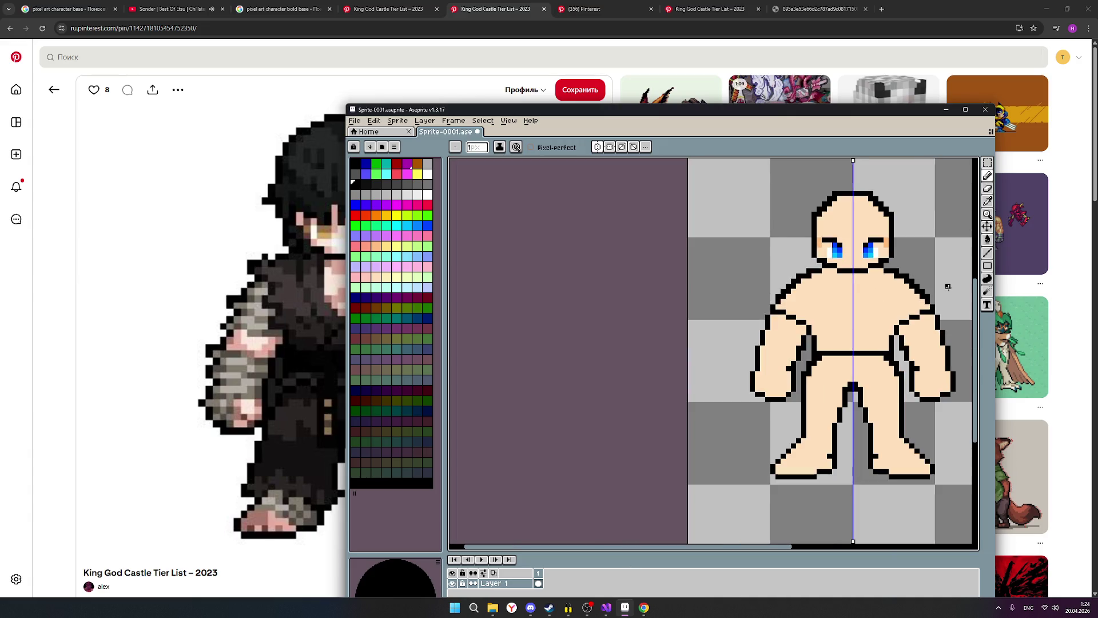
pyautogui.scroll(2, 949, 294)
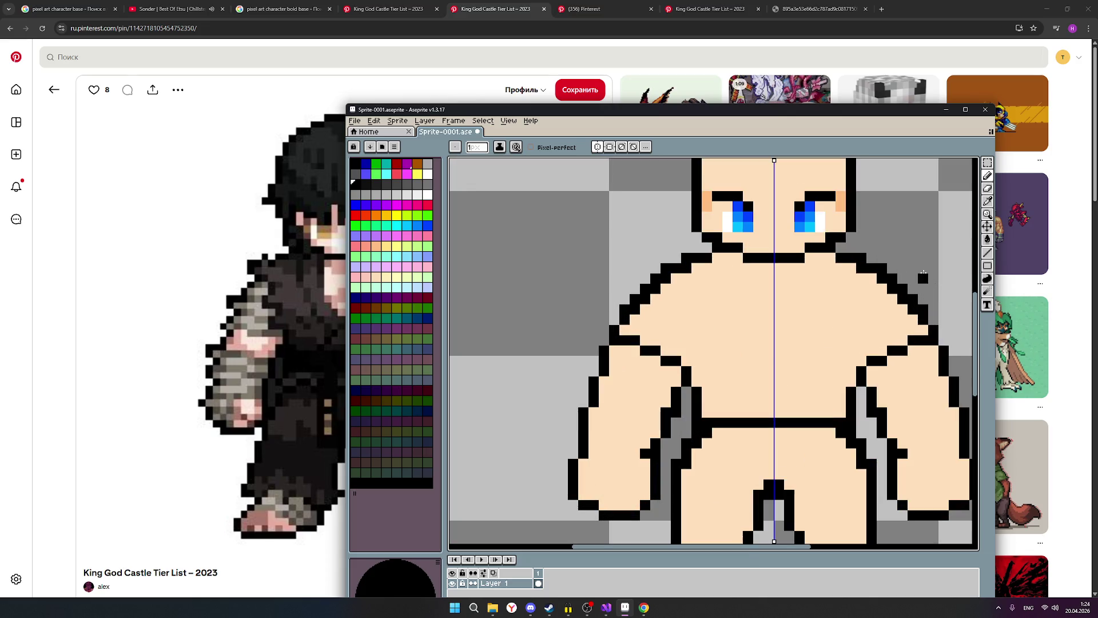
pyautogui.click(990, 195)
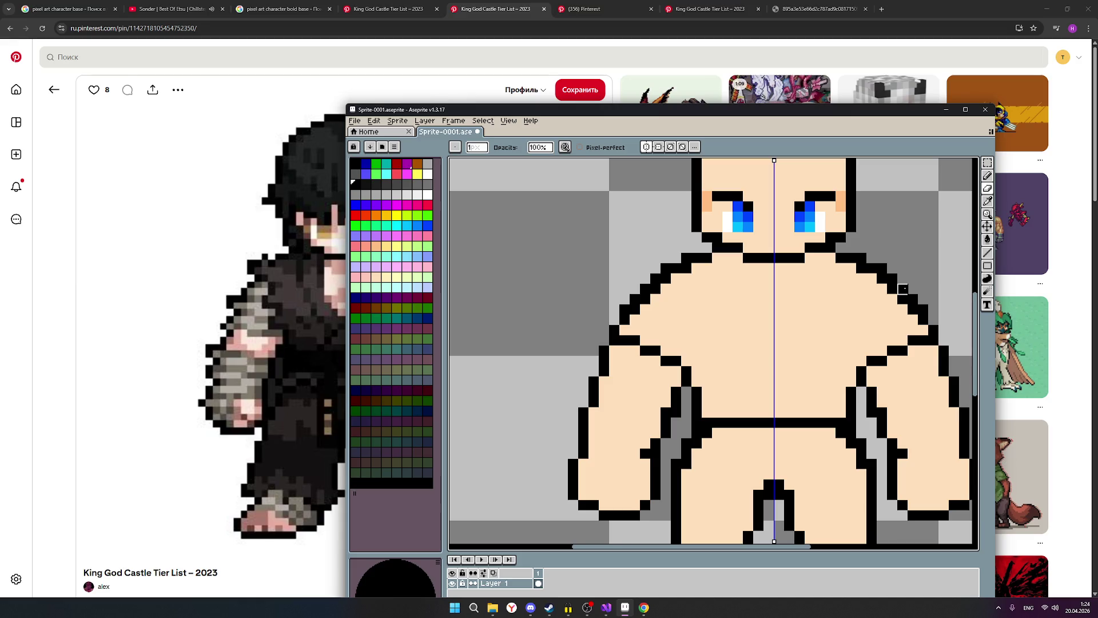
pyautogui.scroll(-1, 930, 289)
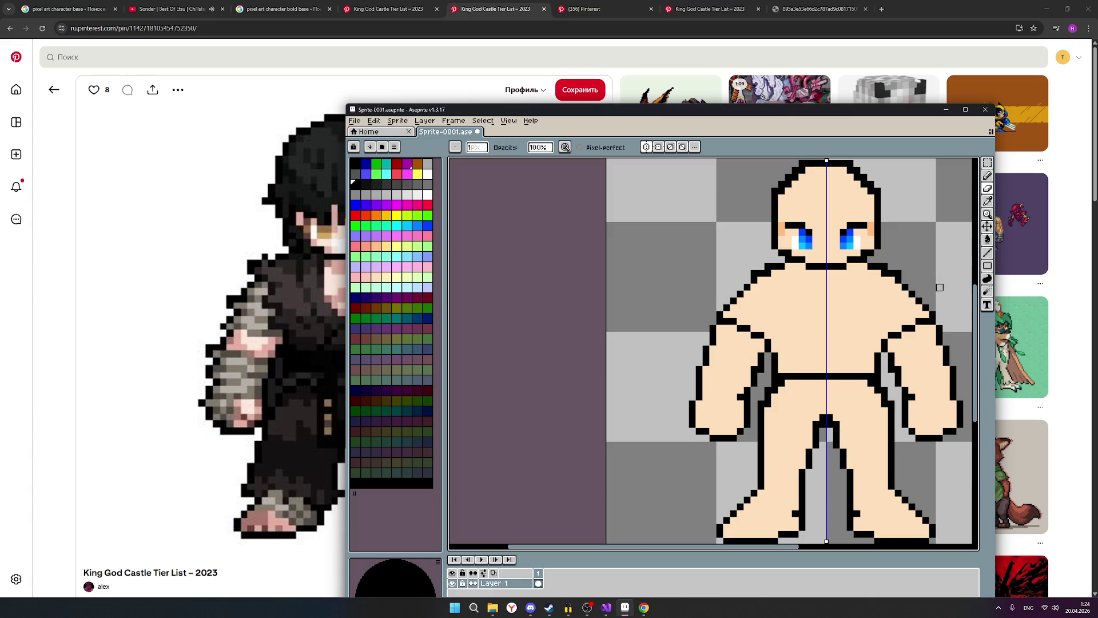
pyautogui.scroll(-1, 919, 275)
pyautogui.scroll(1, 919, 275)
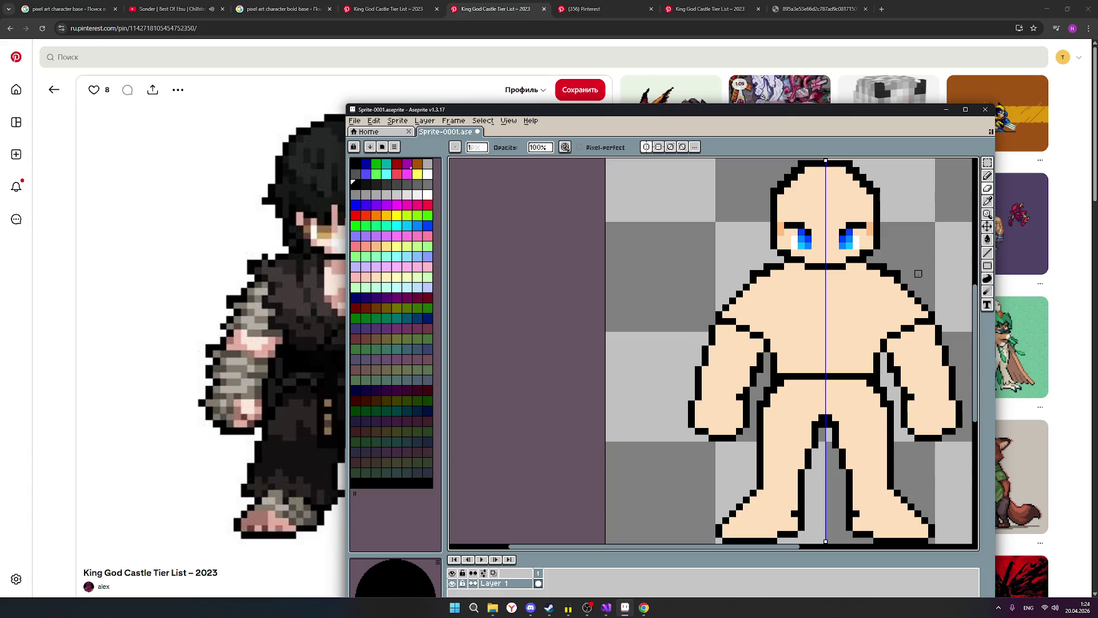
pyautogui.click(897, 273)
# Step: Zoom in and out to inspect the shoulders, cycling through Pencil and Eyedropper before choosing the Eraser
pyautogui.scroll(-1, 915, 275)
pyautogui.scroll(1, 916, 273)
pyautogui.scroll(-3, 916, 273)
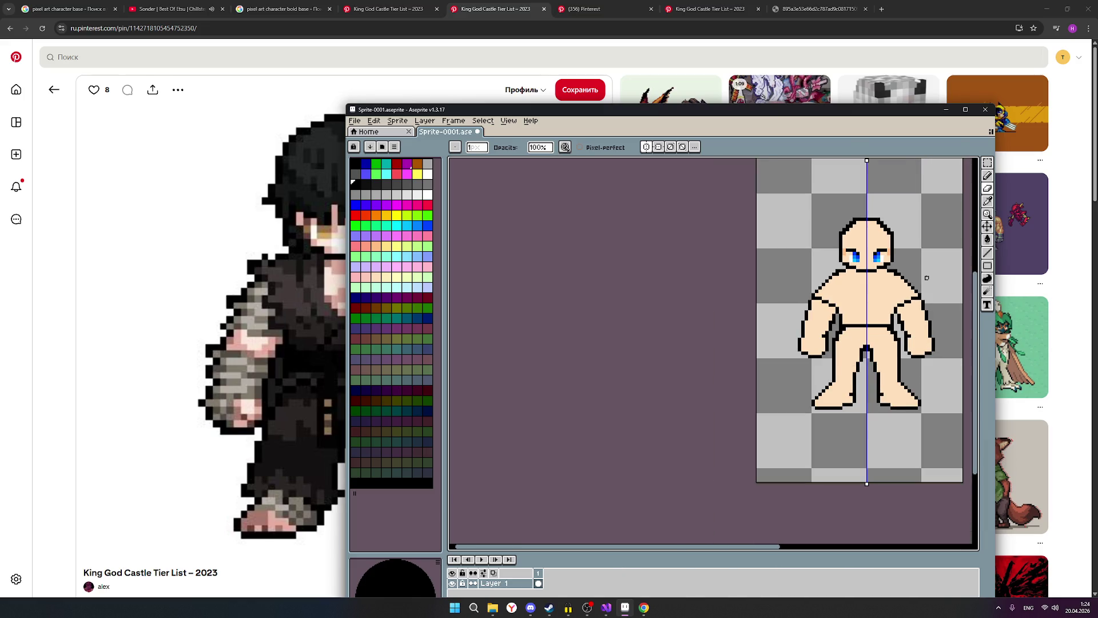
pyautogui.scroll(1, 927, 277)
pyautogui.scroll(1, 924, 274)
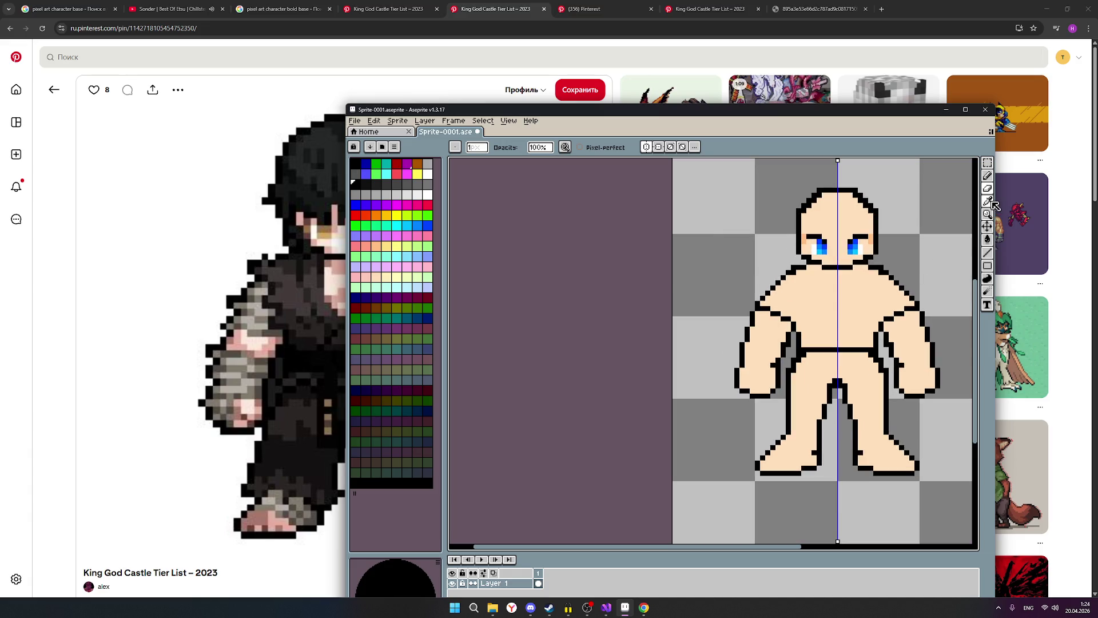
pyautogui.click(987, 176)
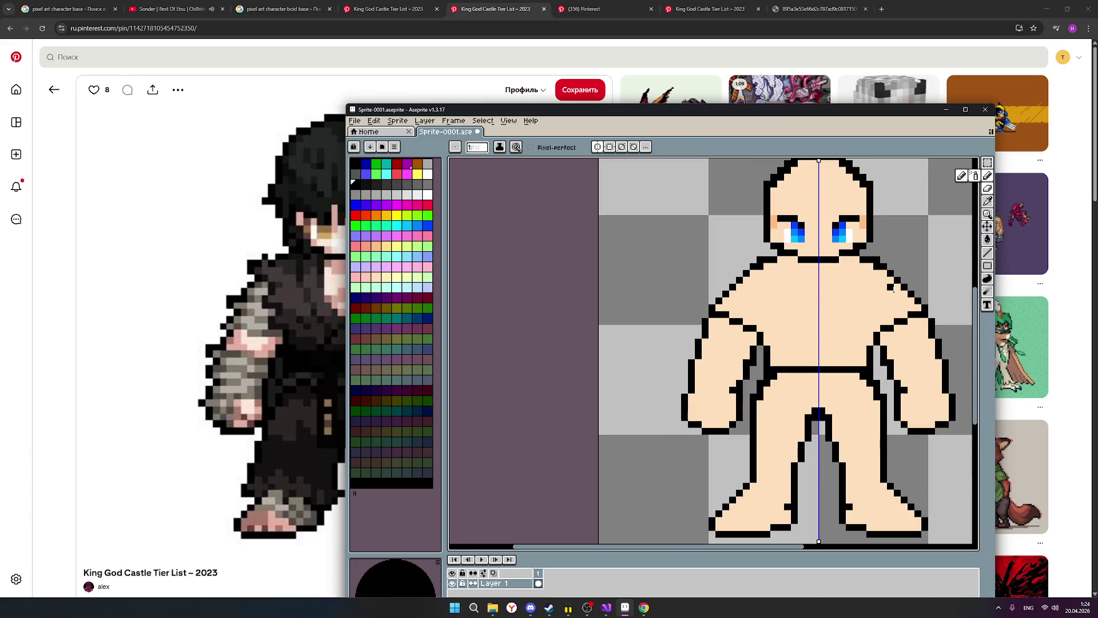
pyautogui.scroll(1, 896, 284)
pyautogui.scroll(-1, 911, 309)
pyautogui.scroll(-1, 911, 314)
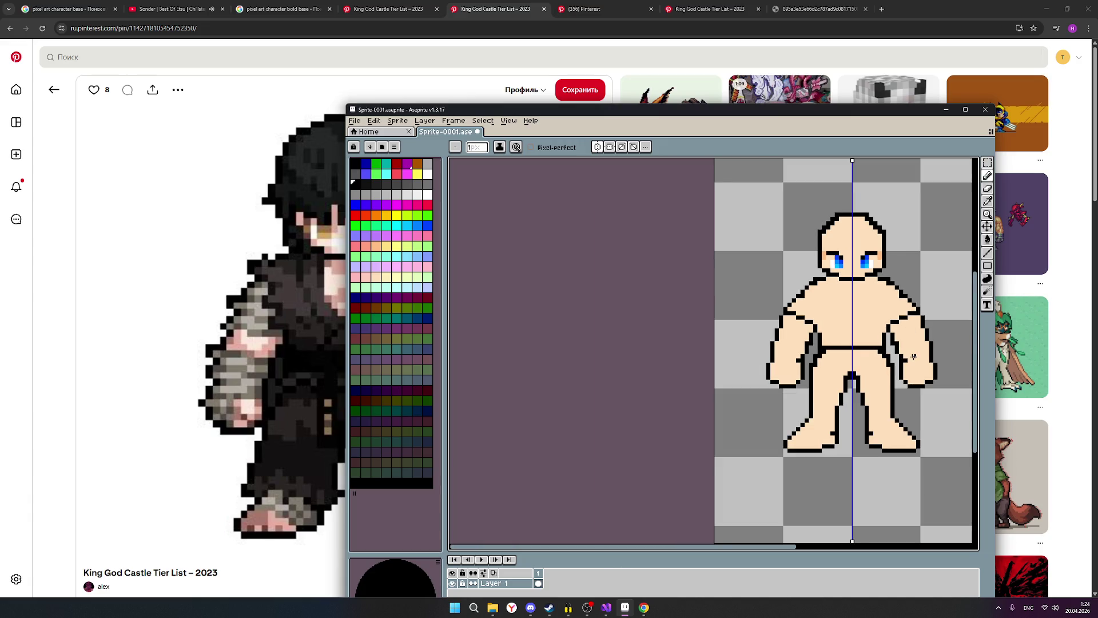
pyautogui.scroll(1, 807, 309)
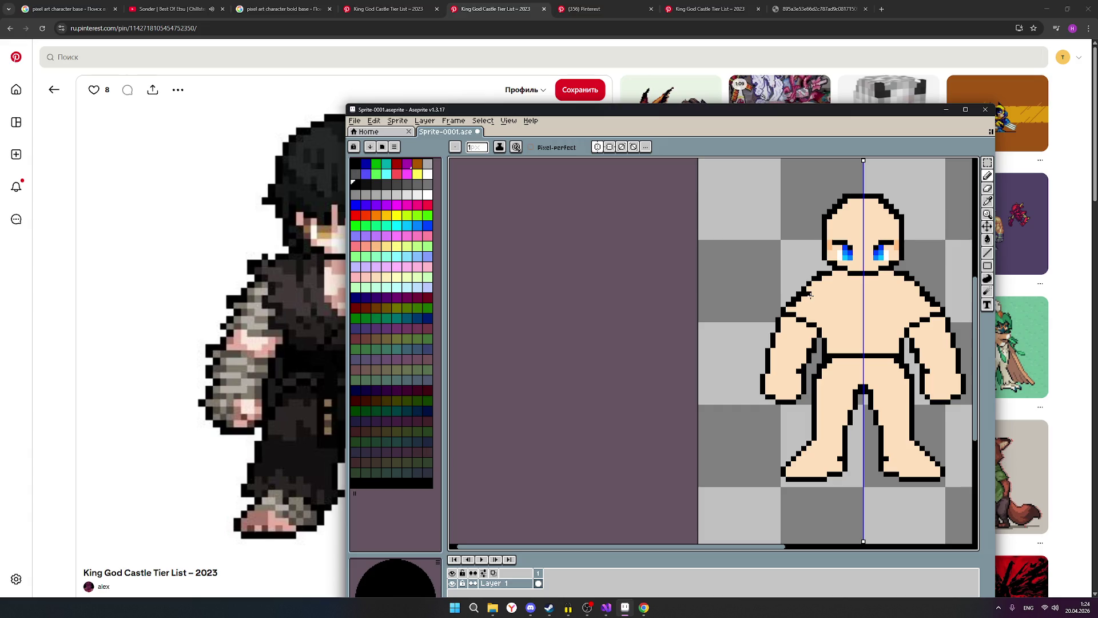
pyautogui.click(989, 204)
pyautogui.scroll(-1, 911, 293)
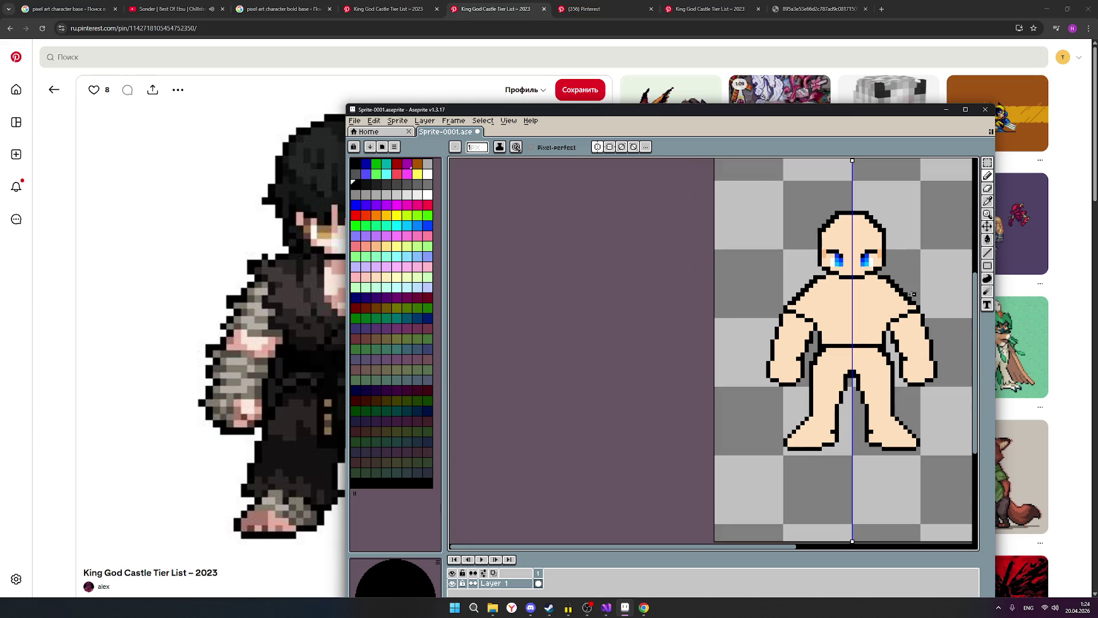
pyautogui.scroll(1, 891, 292)
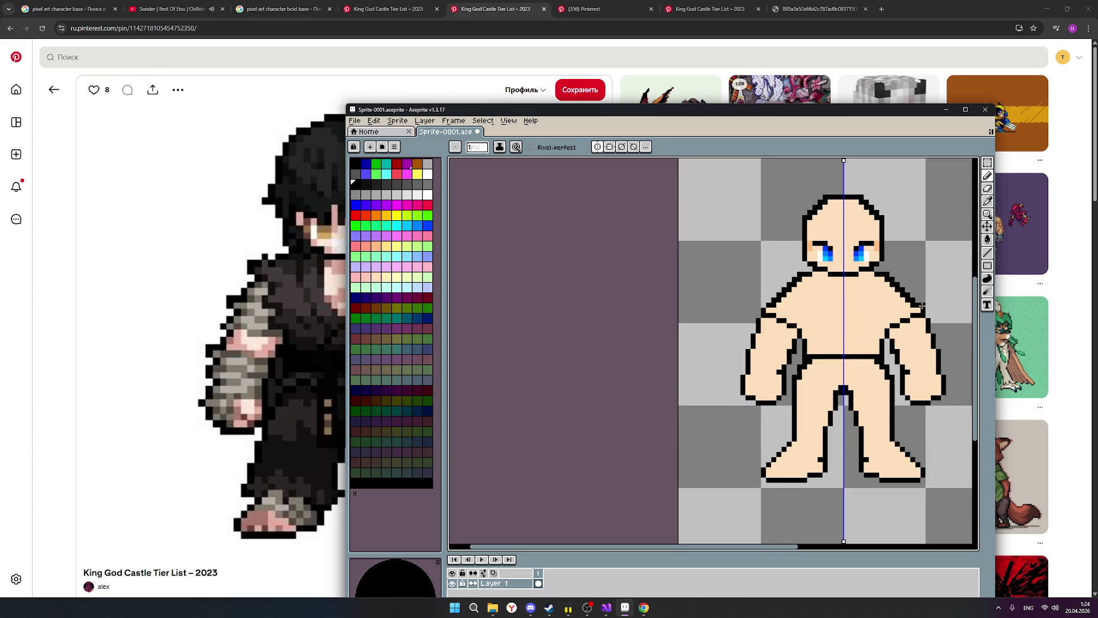
pyautogui.scroll(-1, 926, 289)
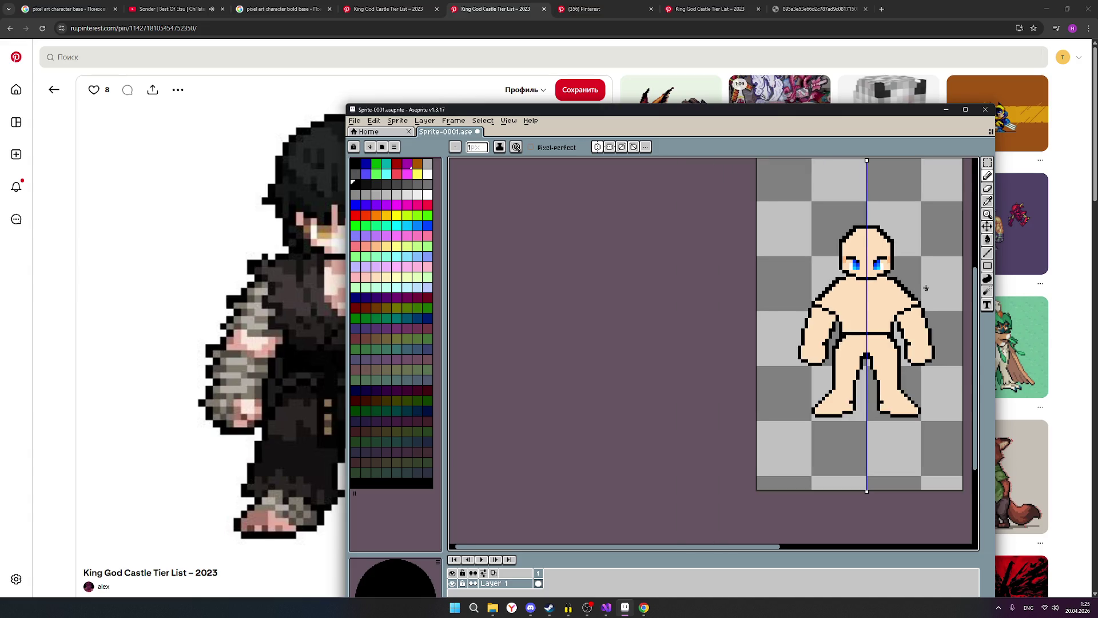
pyautogui.scroll(1, 926, 288)
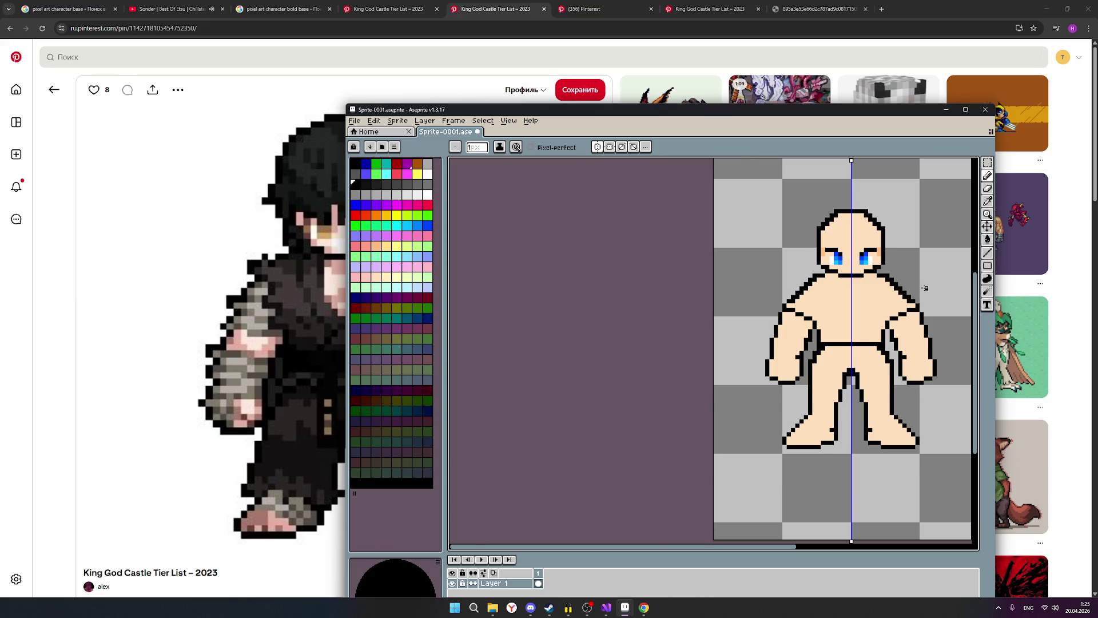
pyautogui.scroll(1, 925, 288)
pyautogui.scroll(1, 920, 288)
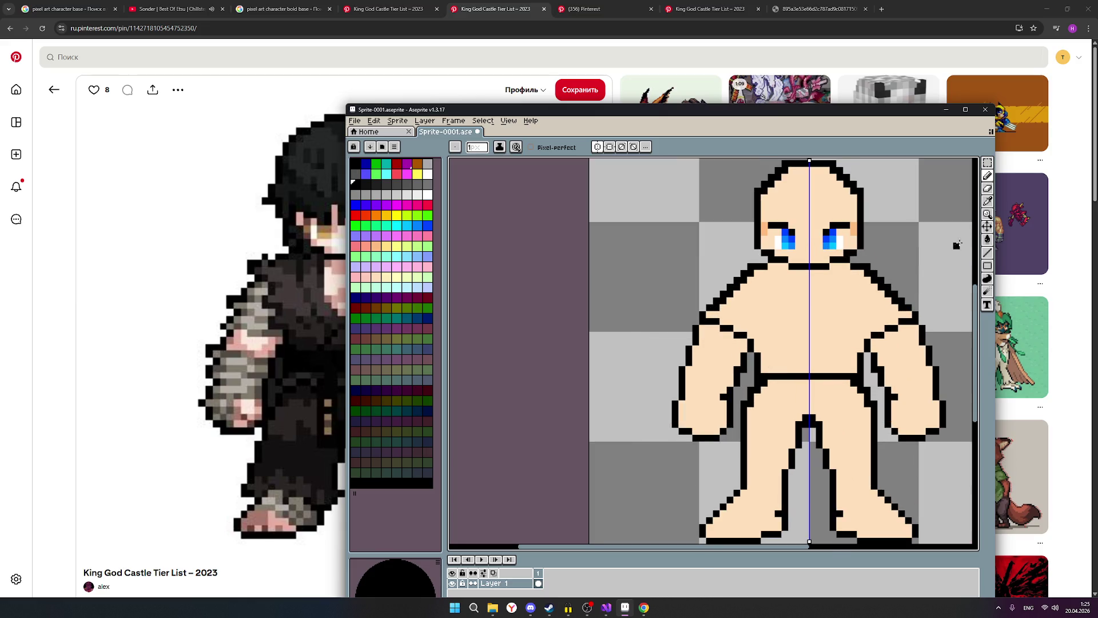
pyautogui.click(987, 188)
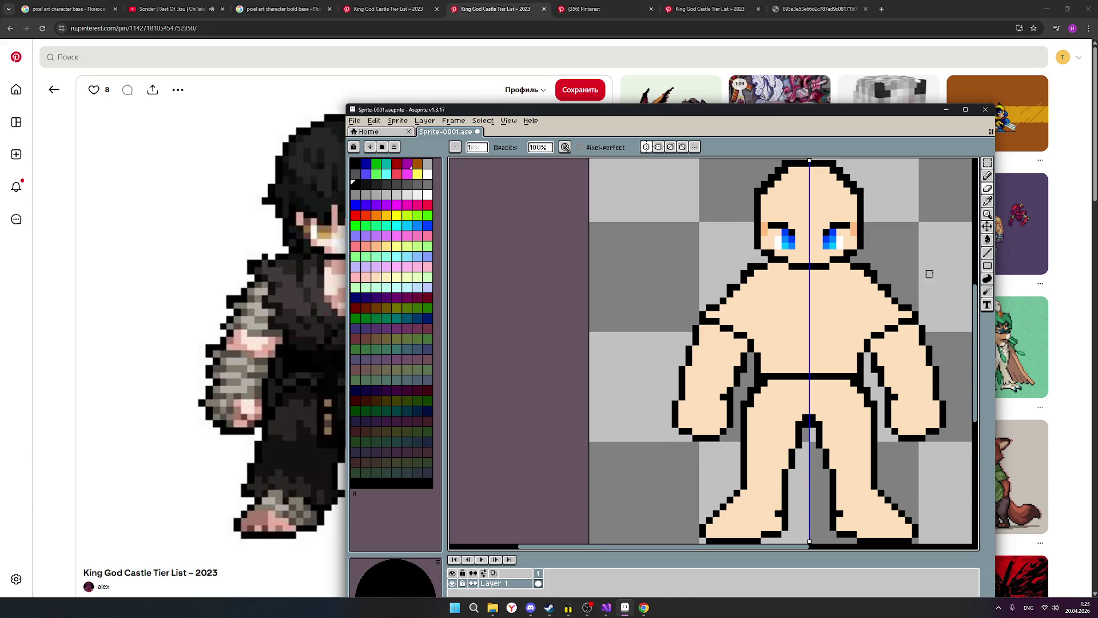
# Step: With the Pencil, pick the pale pink skin colour and then black for the shoulder outline
pyautogui.click(987, 175)
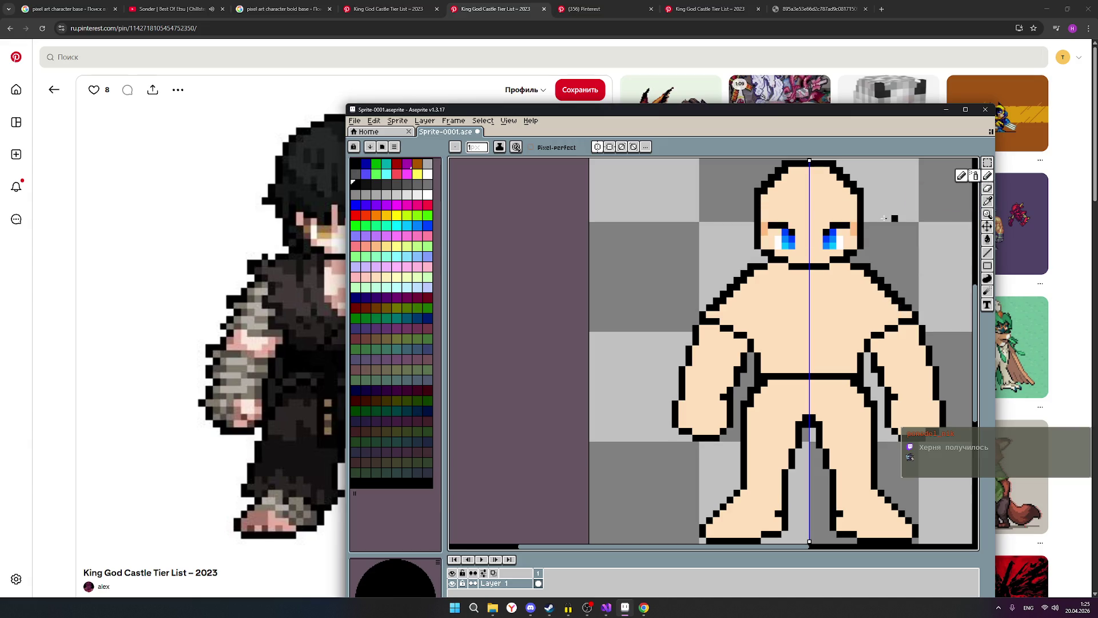
pyautogui.click(378, 277)
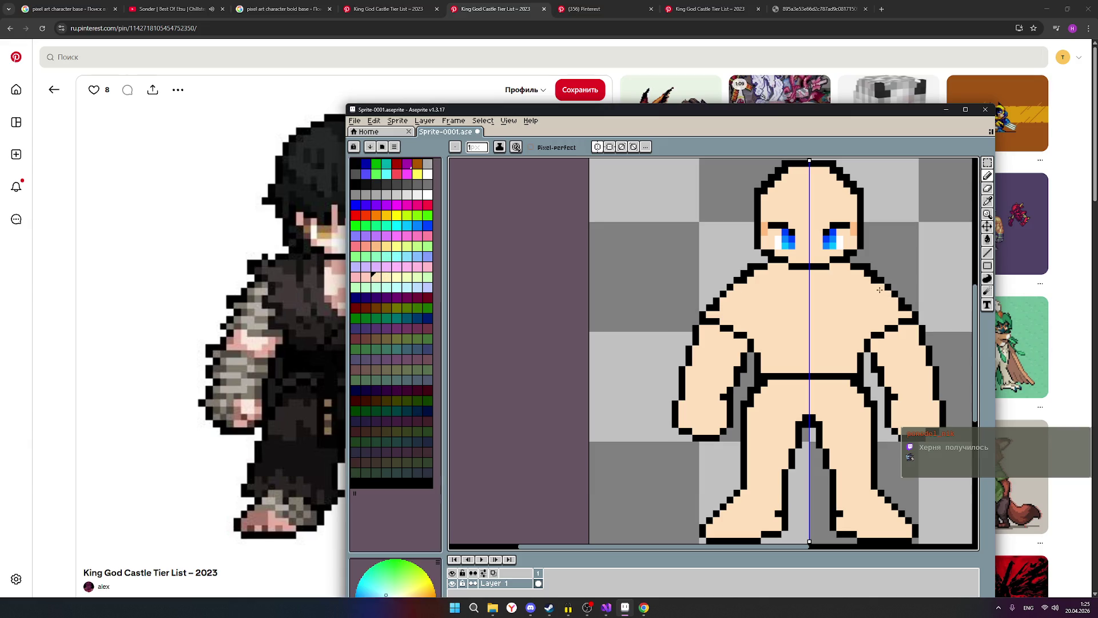
pyautogui.scroll(-1, 883, 316)
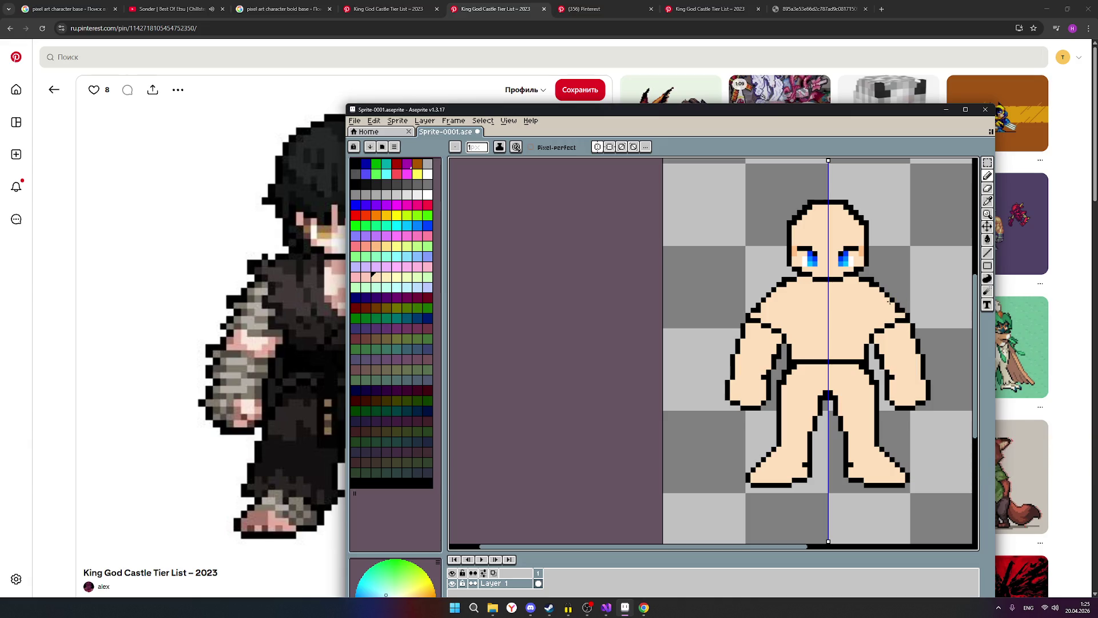
pyautogui.moveTo(1007, 223)
pyautogui.scroll(1, 876, 293)
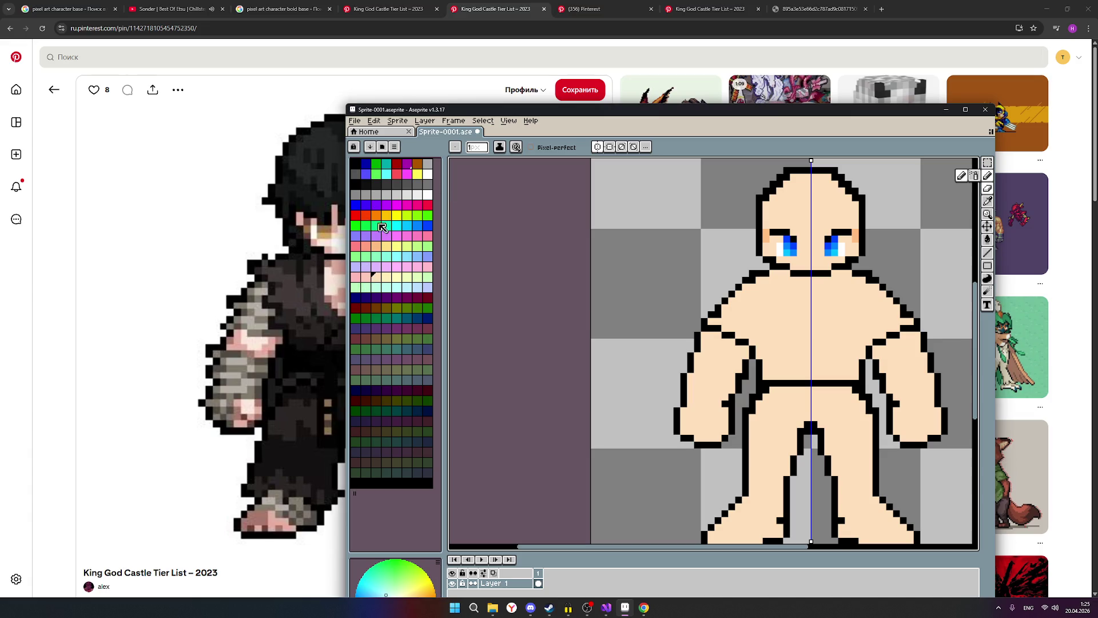
pyautogui.click(355, 183)
pyautogui.scroll(1, 891, 283)
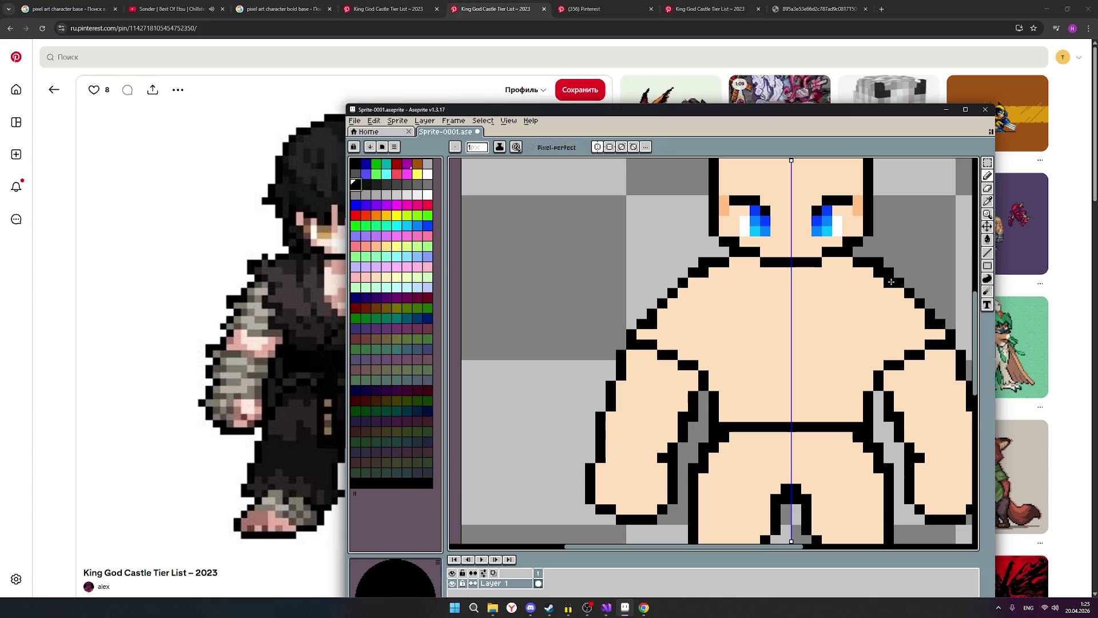
pyautogui.scroll(-2, 891, 282)
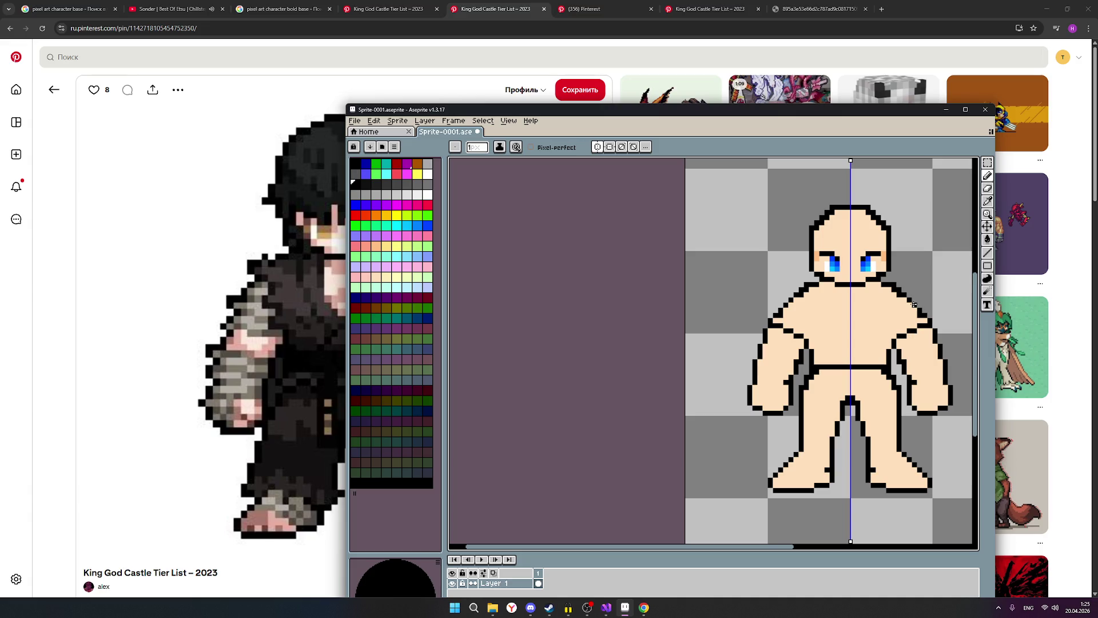
pyautogui.scroll(1, 907, 293)
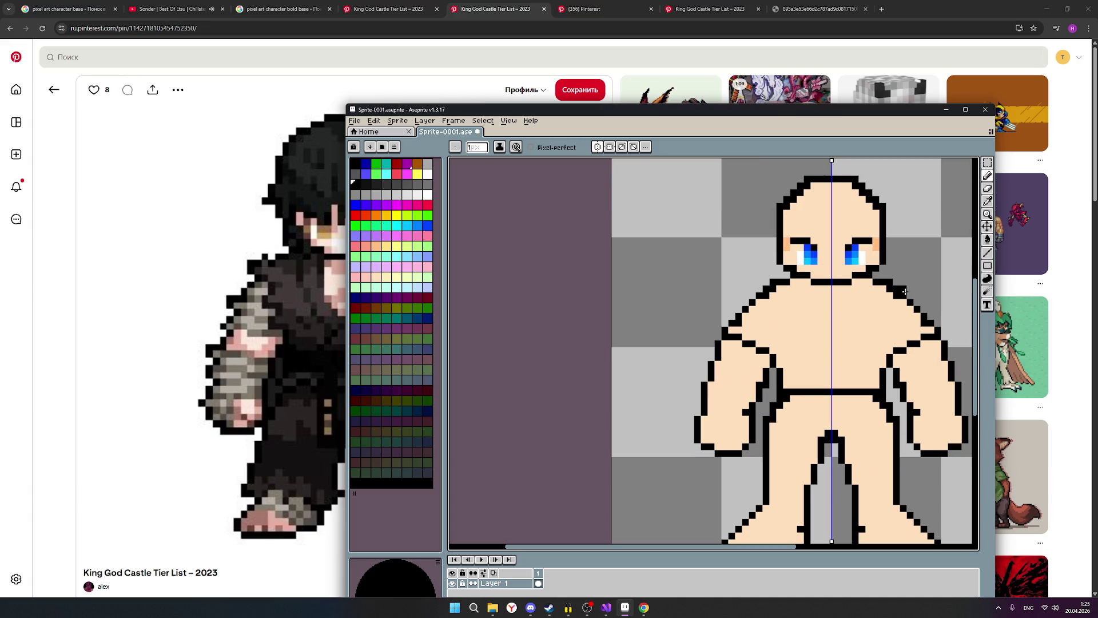
# Step: Paint a skin-tone pixel on the shoulder edge and recentre the figure in view
pyautogui.click(991, 189)
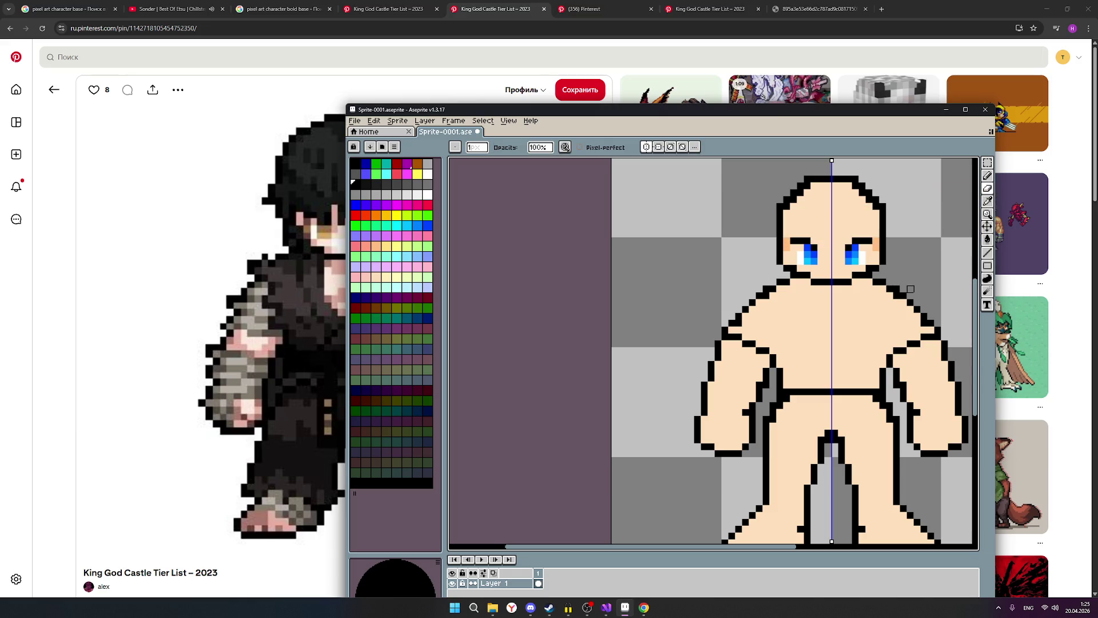
pyautogui.scroll(-1, 923, 276)
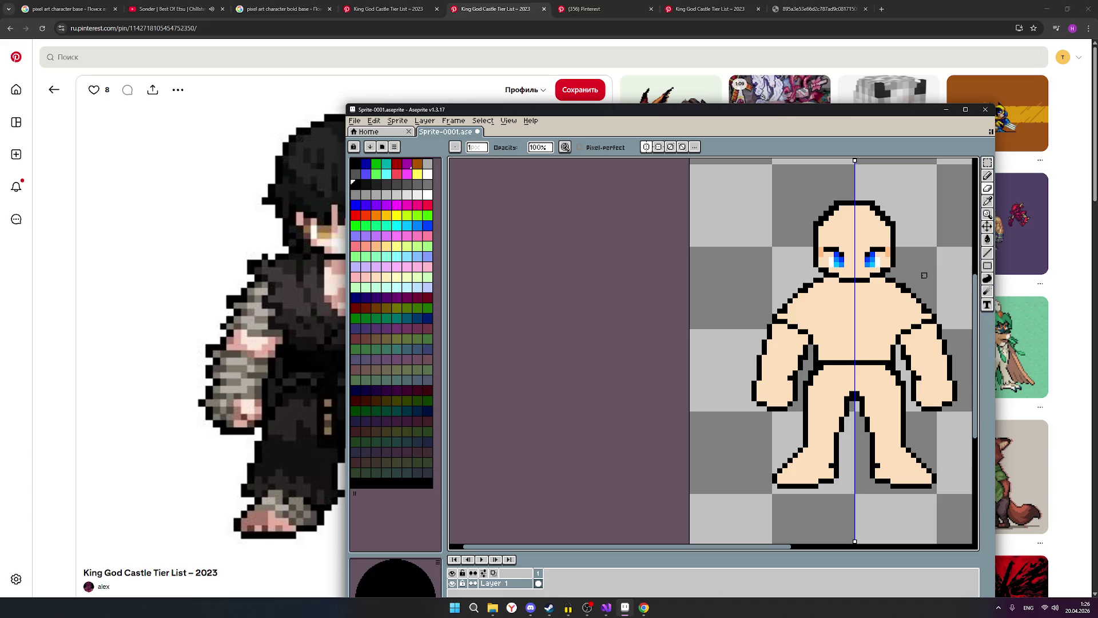
pyautogui.scroll(1, 909, 286)
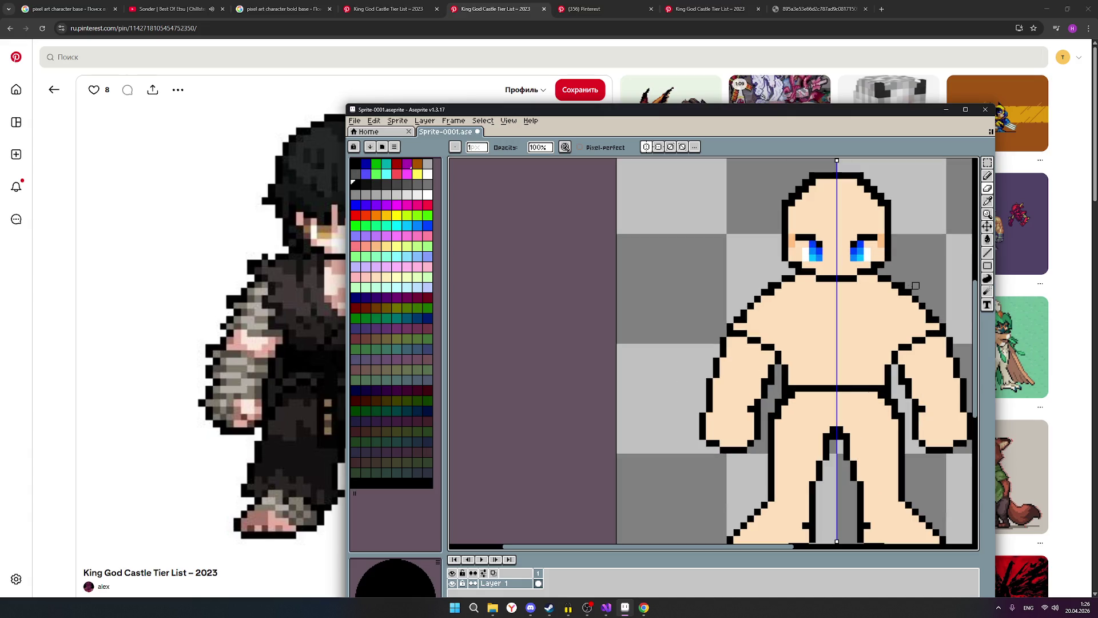
pyautogui.scroll(-1, 909, 319)
pyautogui.scroll(1, 909, 308)
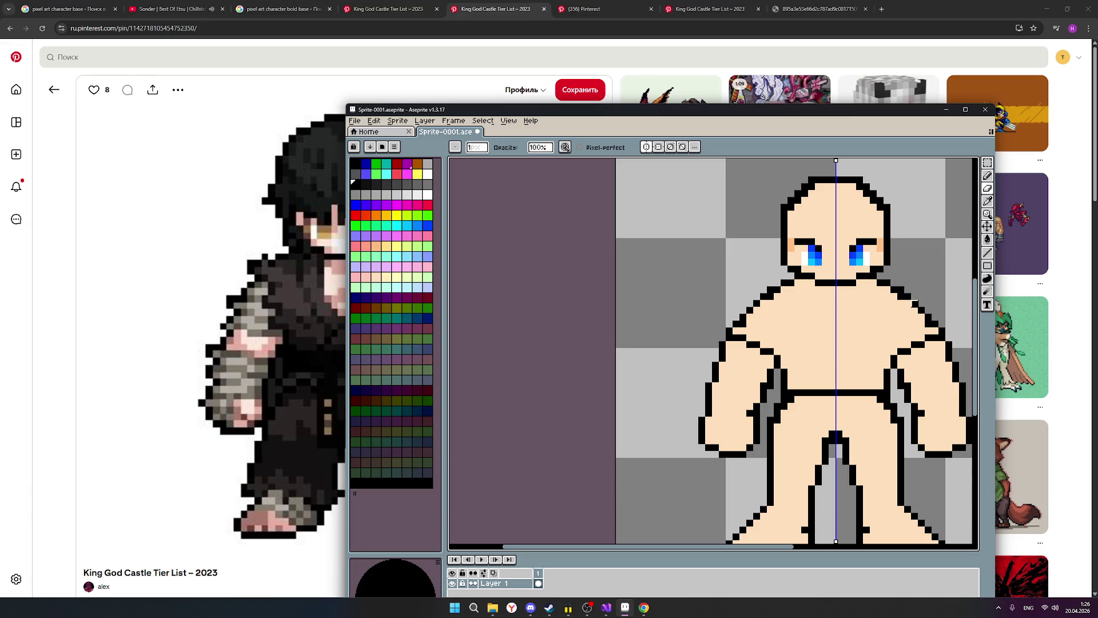
pyautogui.click(988, 175)
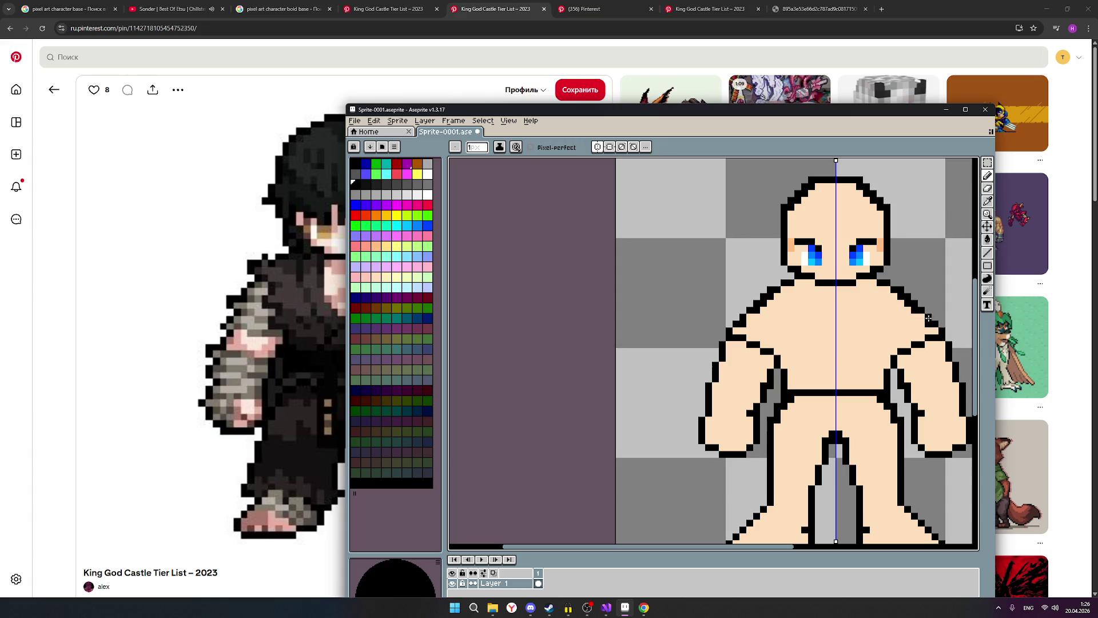
pyautogui.click(987, 175)
pyautogui.click(376, 277)
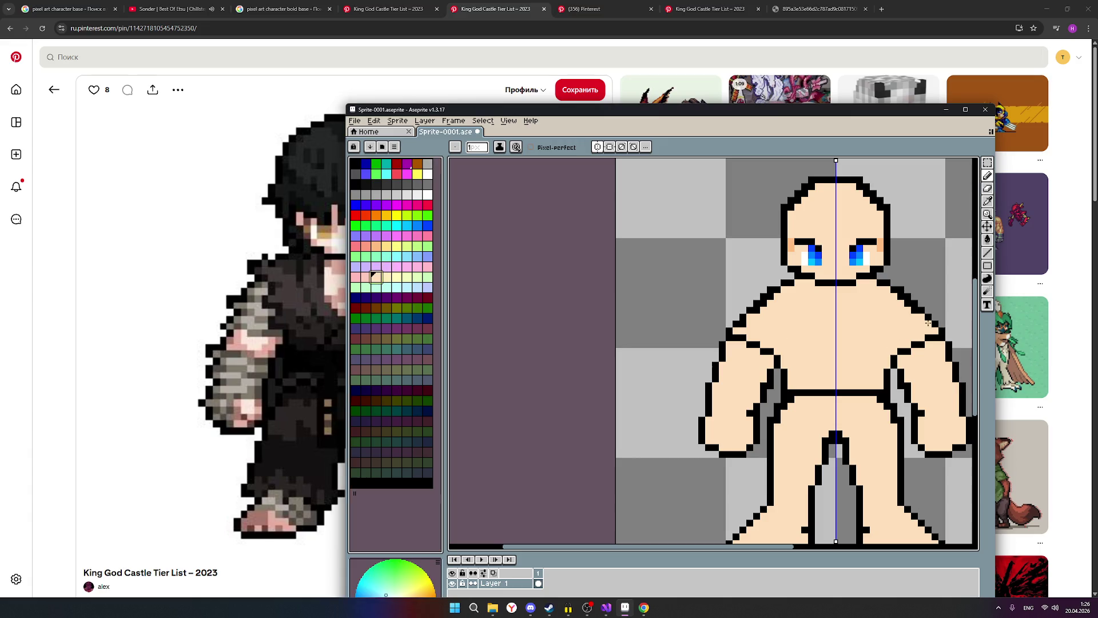
pyautogui.click(928, 324)
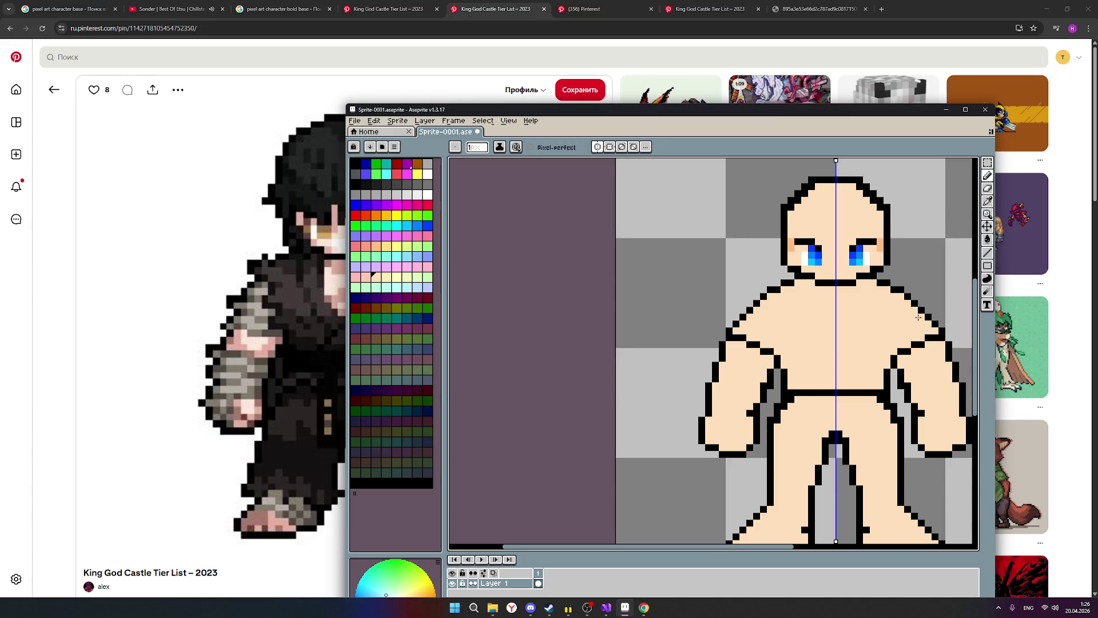
pyautogui.scroll(-1, 910, 309)
pyautogui.scroll(1, 929, 320)
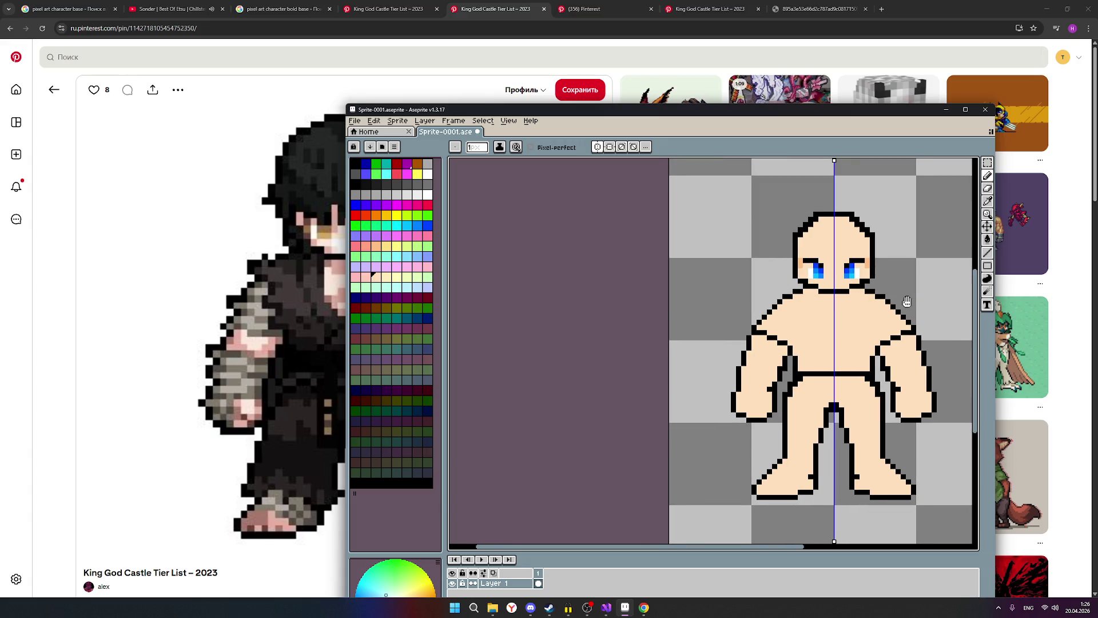
pyautogui.moveTo(909, 302)
pyautogui.mouseDown()
pyautogui.moveTo(830, 301)
pyautogui.moveTo(816, 317)
pyautogui.mouseUp()
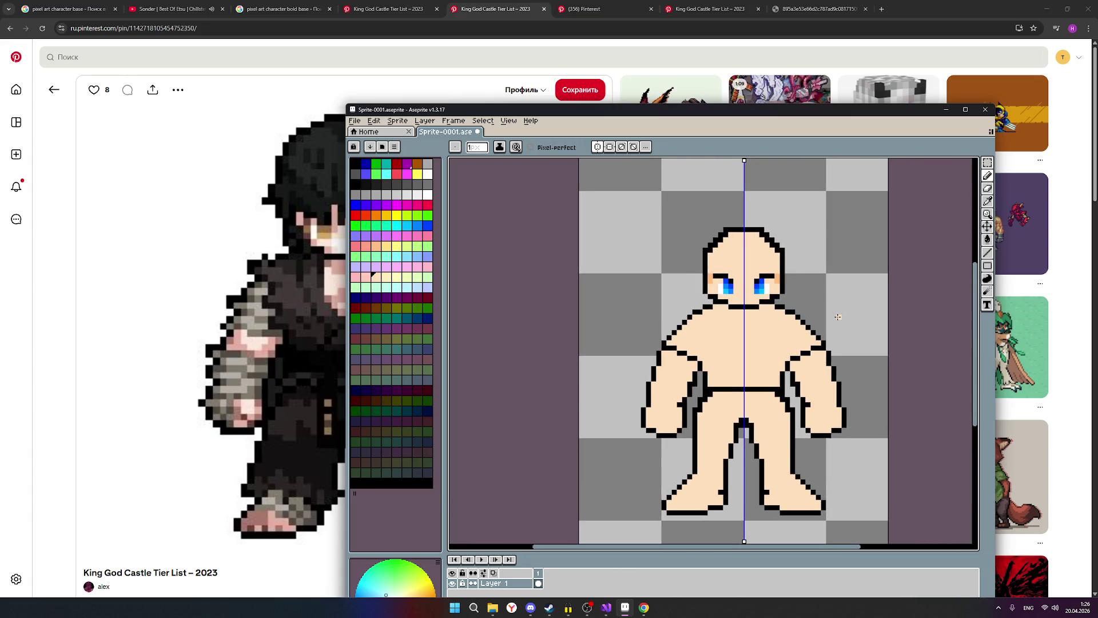
pyautogui.scroll(1, 786, 330)
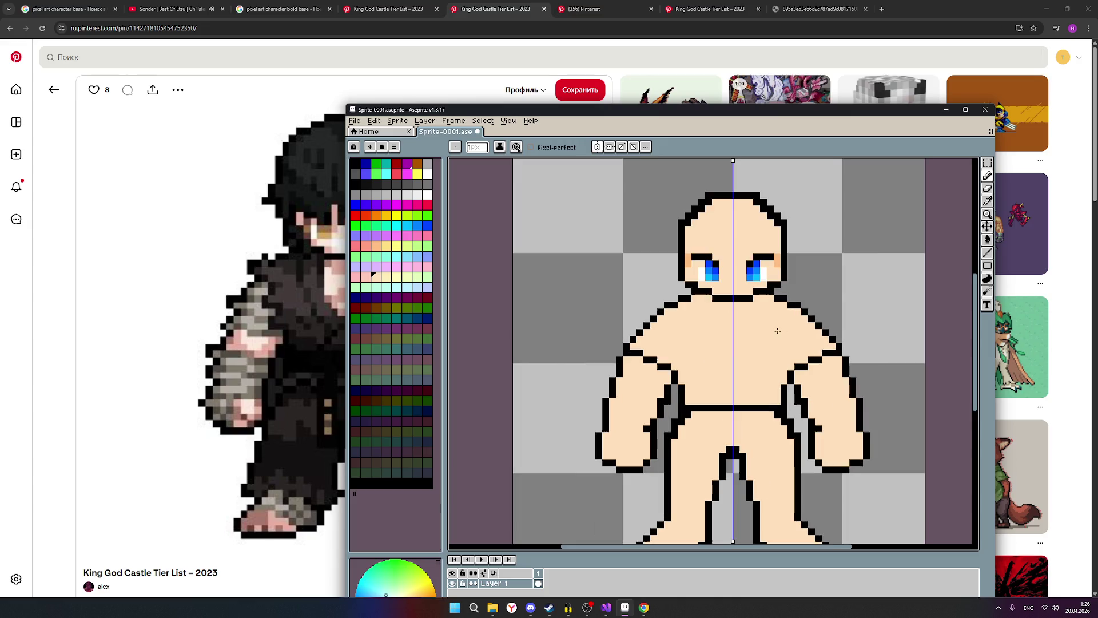
pyautogui.scroll(-1, 826, 342)
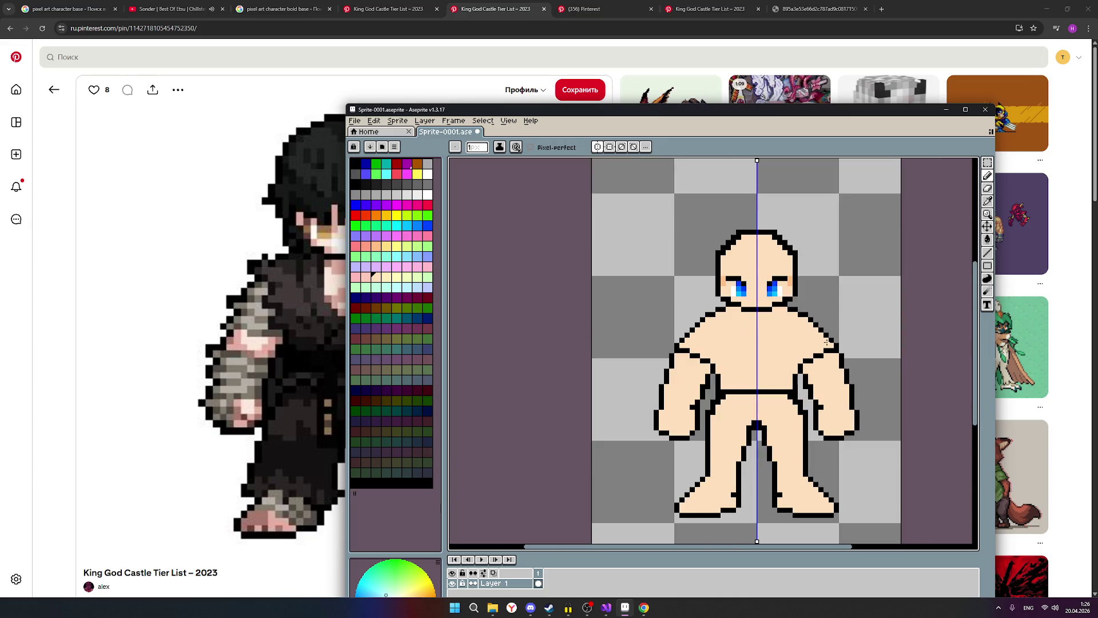
# Step: Pick black and toggle between Pencil and Eraser while zooming on the shoulders
pyautogui.click(987, 176)
pyautogui.click(355, 184)
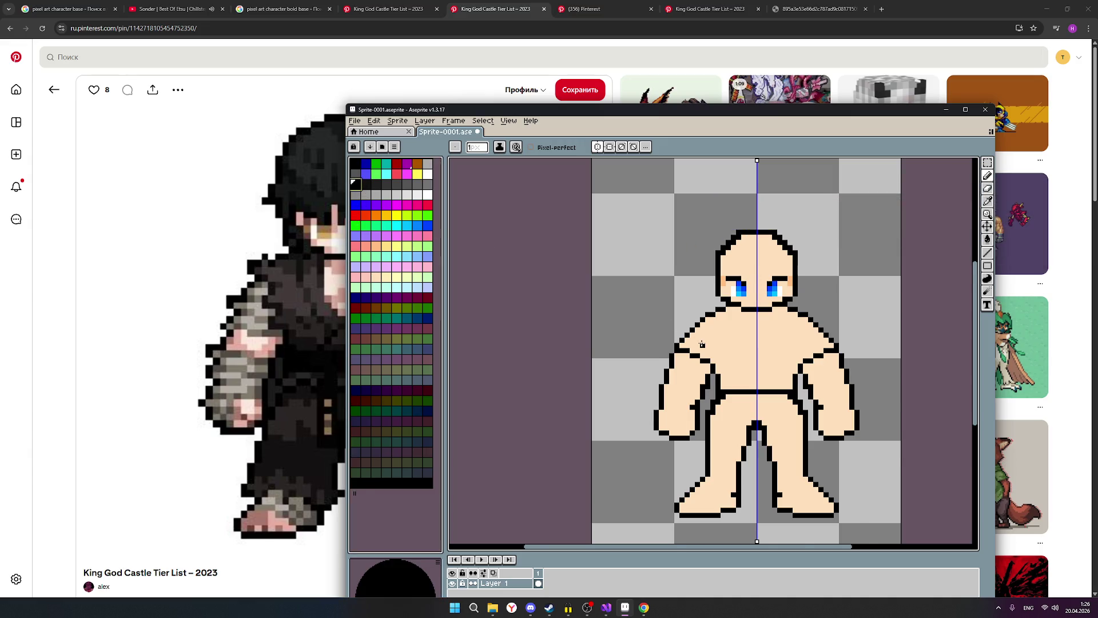
pyautogui.scroll(1, 694, 333)
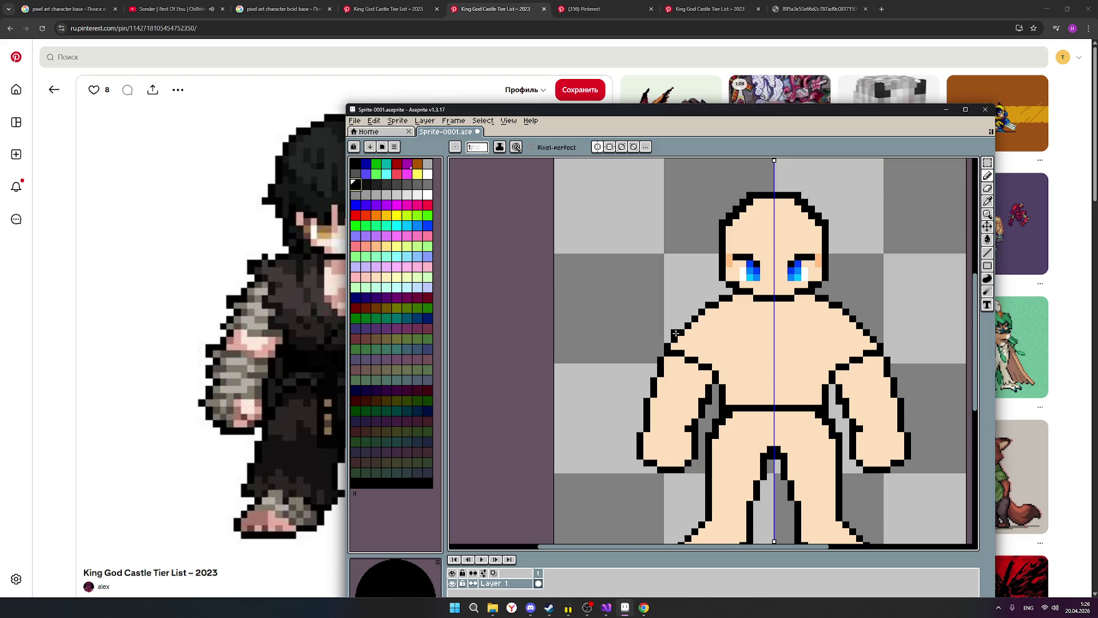
pyautogui.scroll(-1, 861, 346)
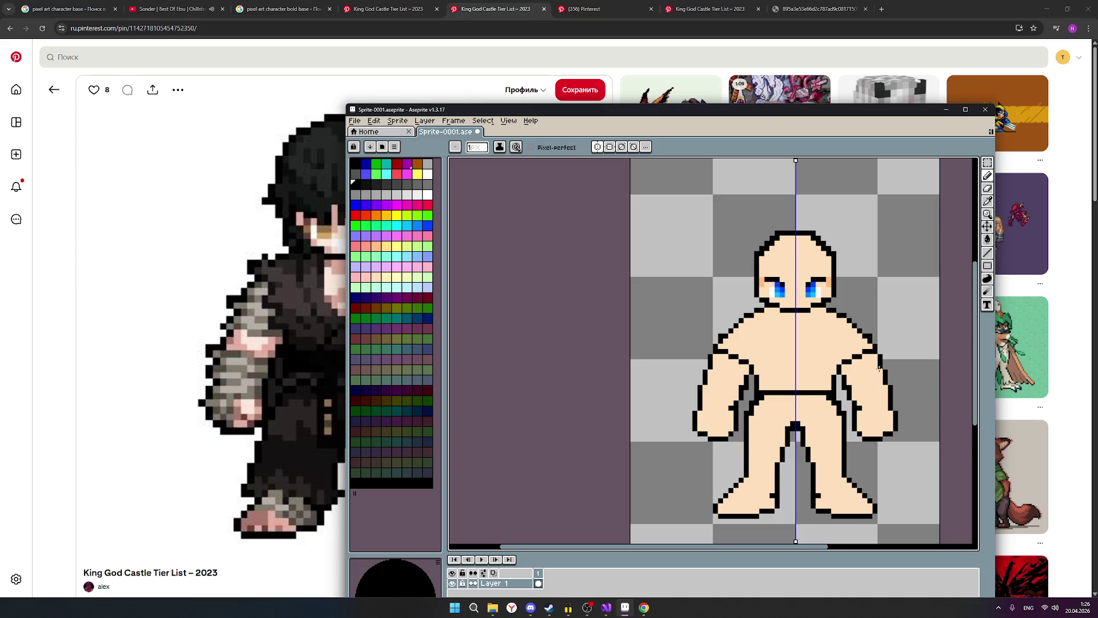
pyautogui.scroll(1, 870, 382)
pyautogui.click(987, 178)
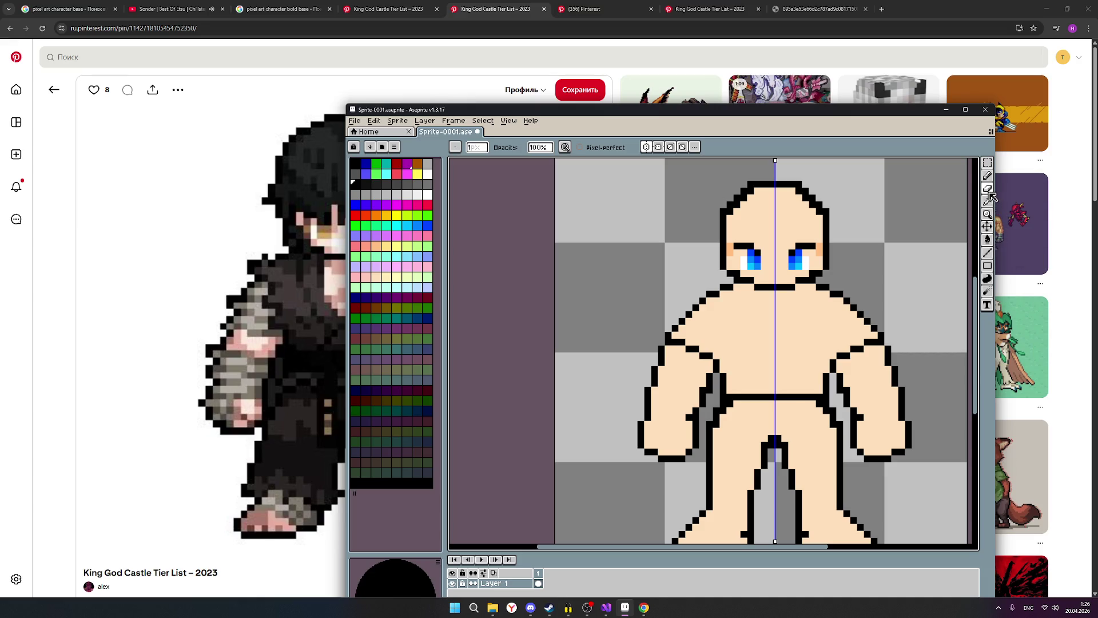
pyautogui.click(988, 190)
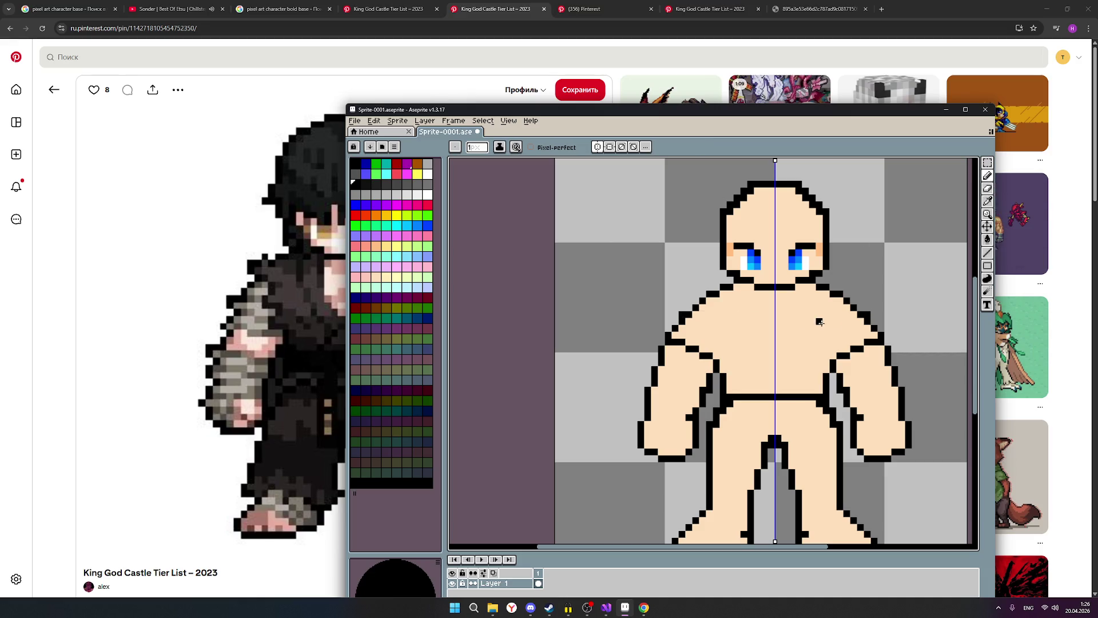
pyautogui.scroll(-1, 844, 324)
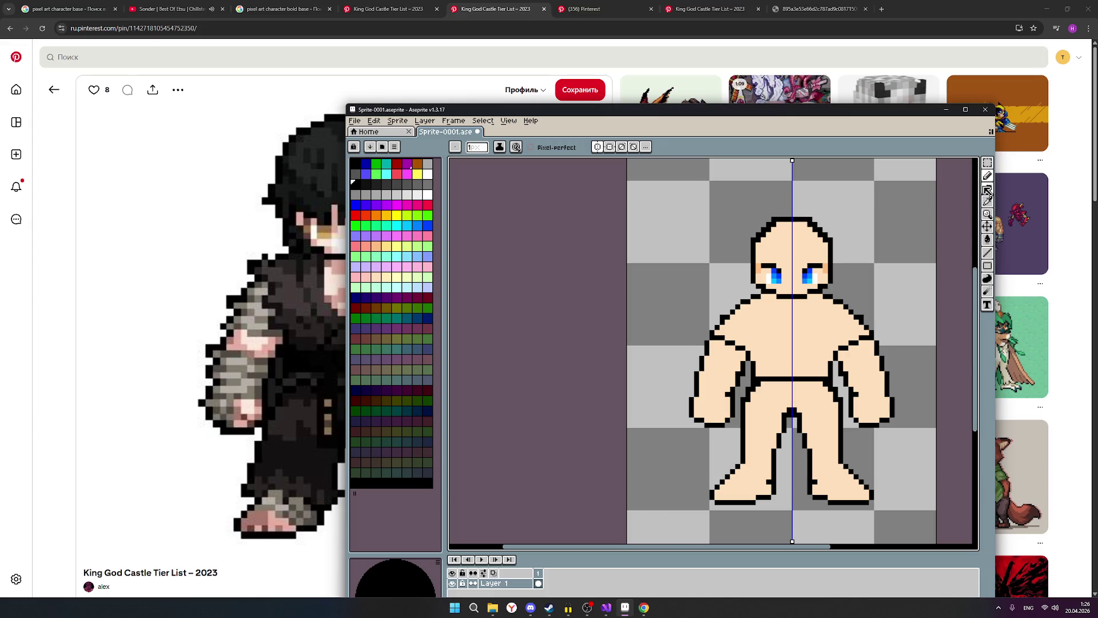
pyautogui.click(988, 188)
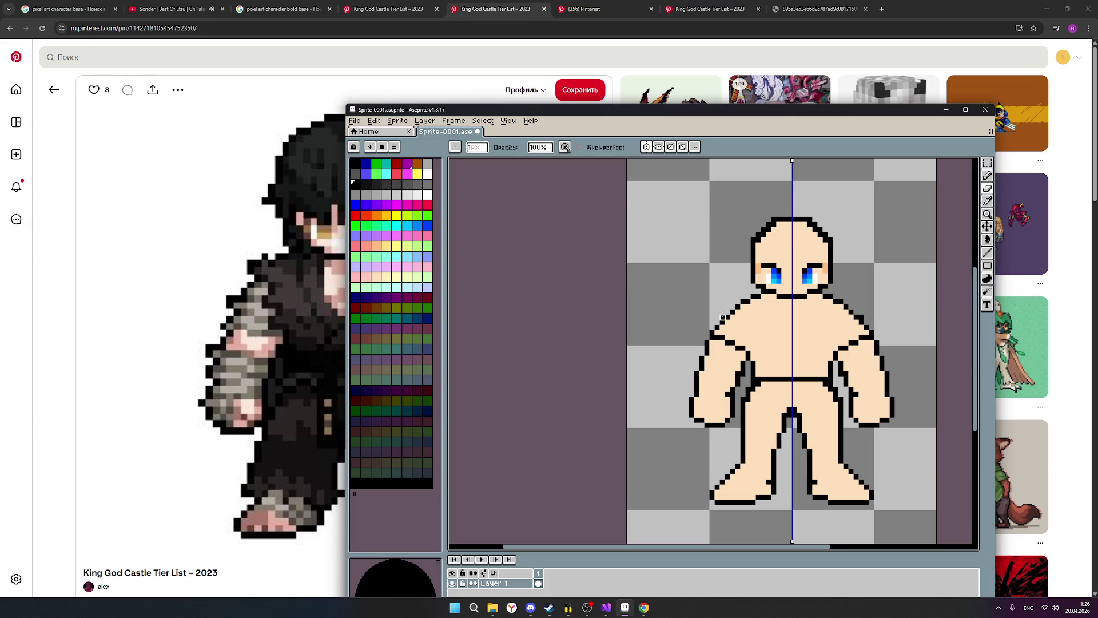
pyautogui.scroll(1, 779, 323)
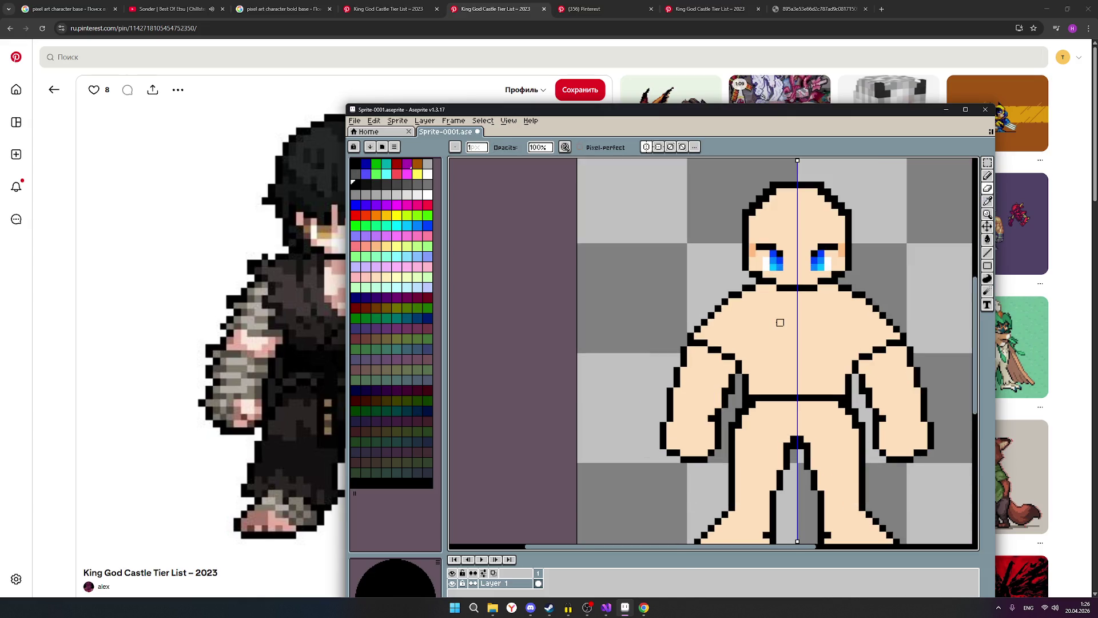
pyautogui.click(988, 176)
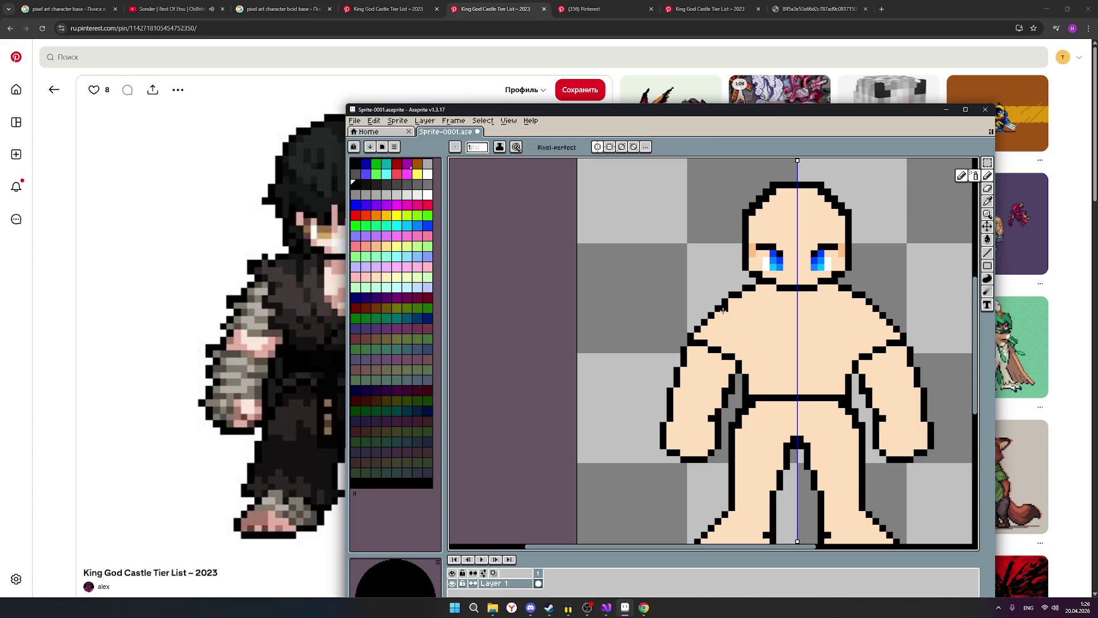
pyautogui.scroll(-1, 862, 320)
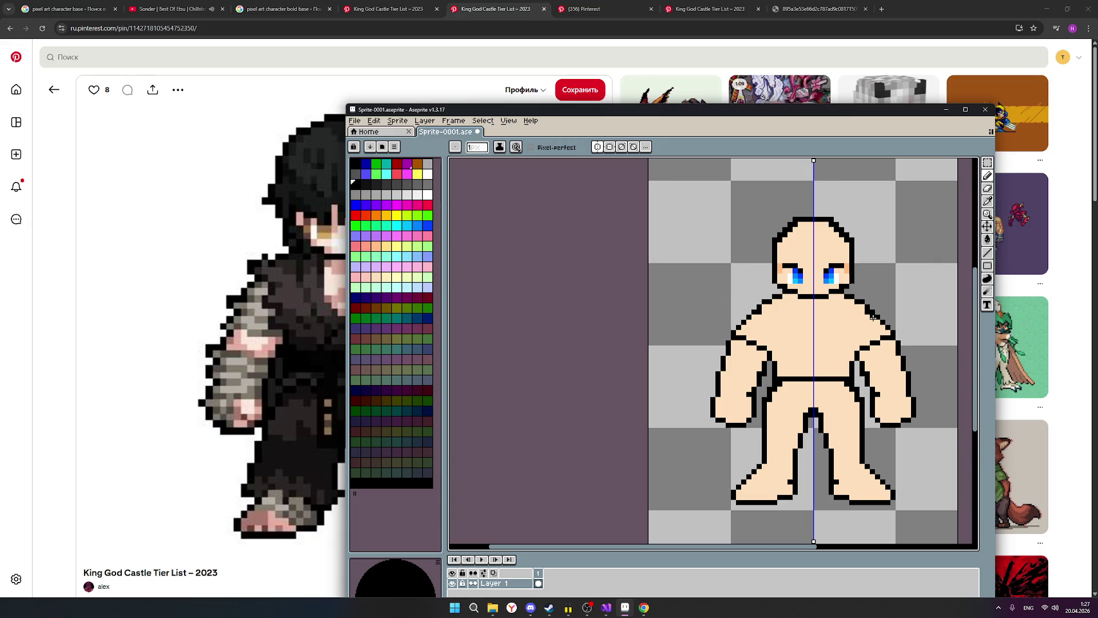
pyautogui.click(987, 189)
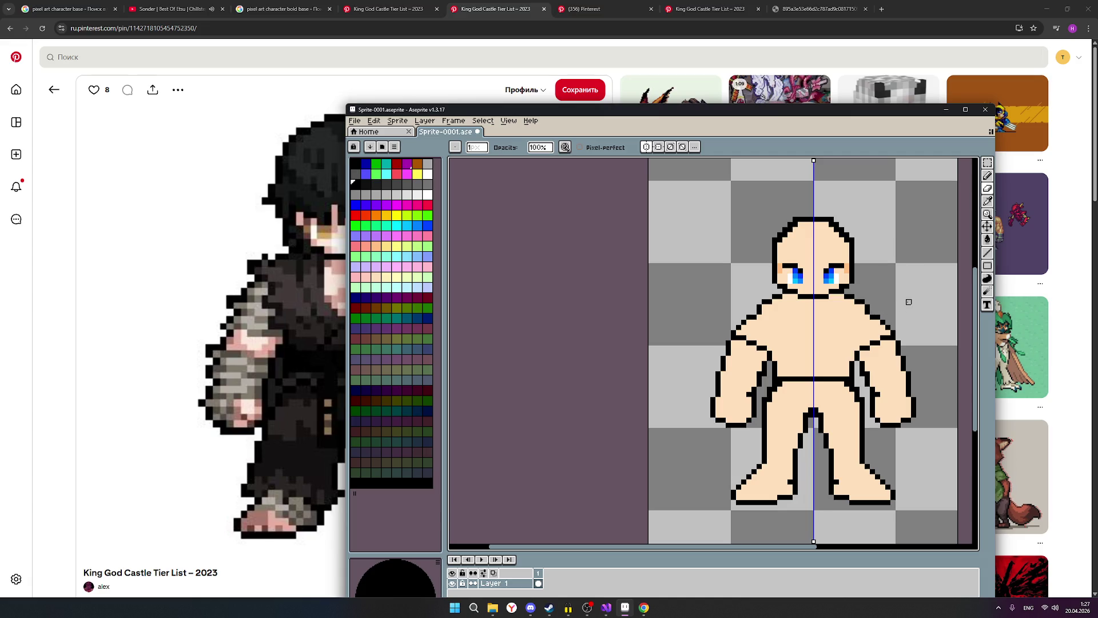
pyautogui.scroll(1, 884, 317)
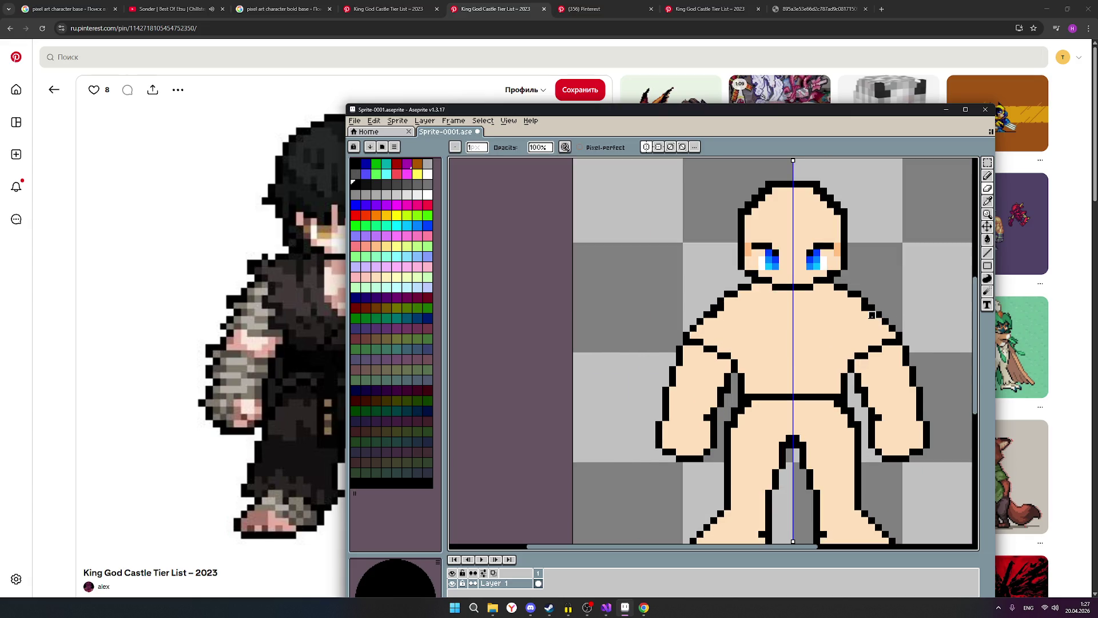
# Step: Erase the stray black shoulder pixel, fill the grey gap with peach, then reselect black
pyautogui.click(872, 315)
pyautogui.click(377, 279)
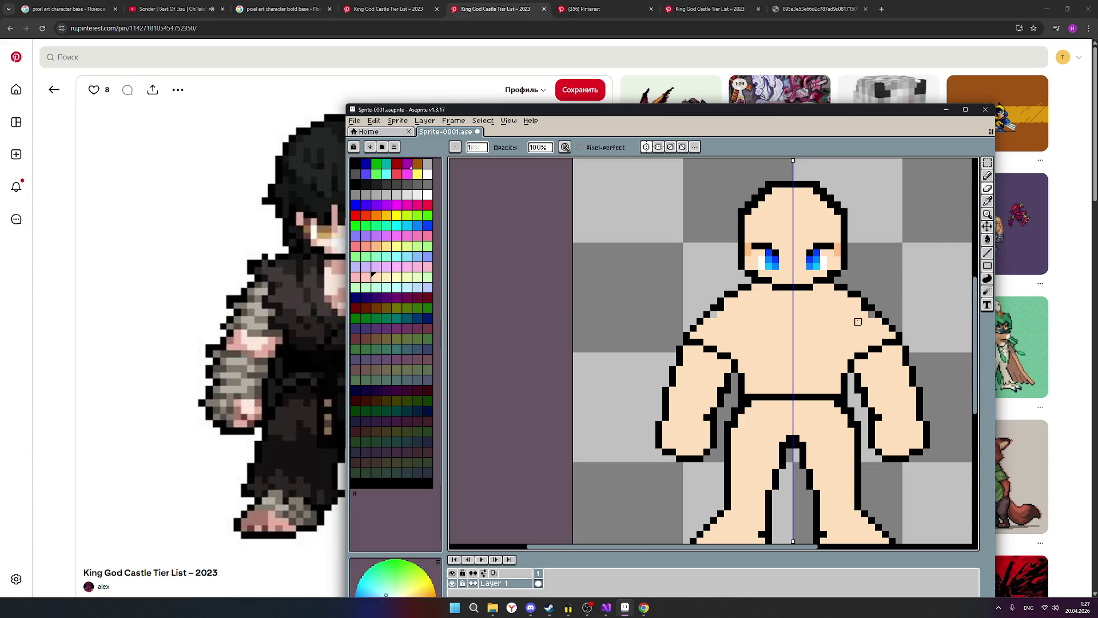
pyautogui.click(987, 176)
pyautogui.click(873, 315)
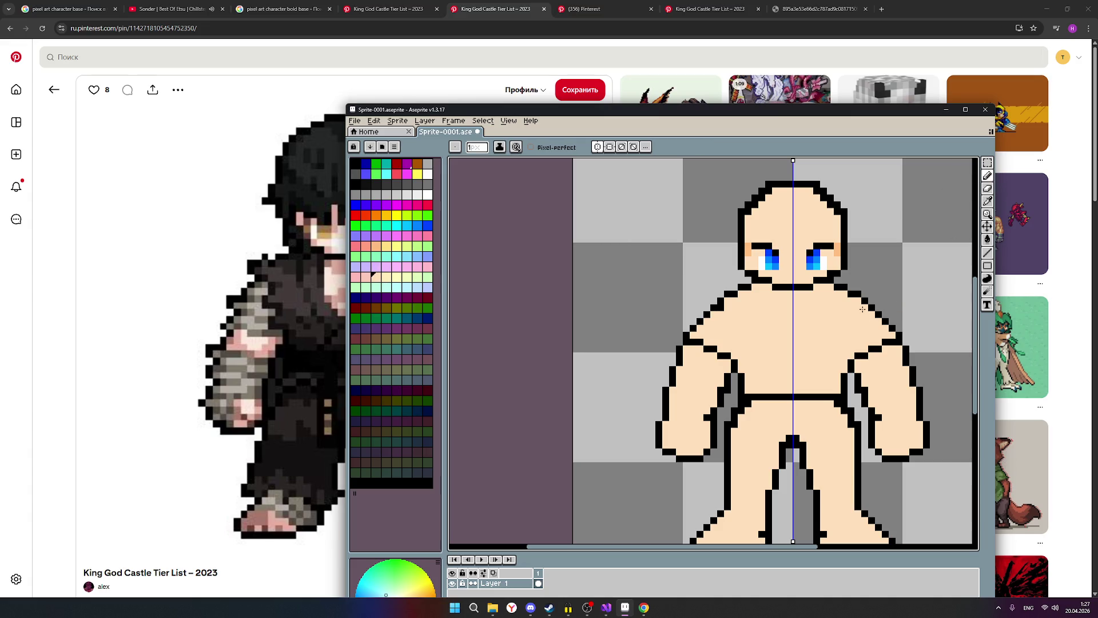
pyautogui.scroll(-2, 860, 316)
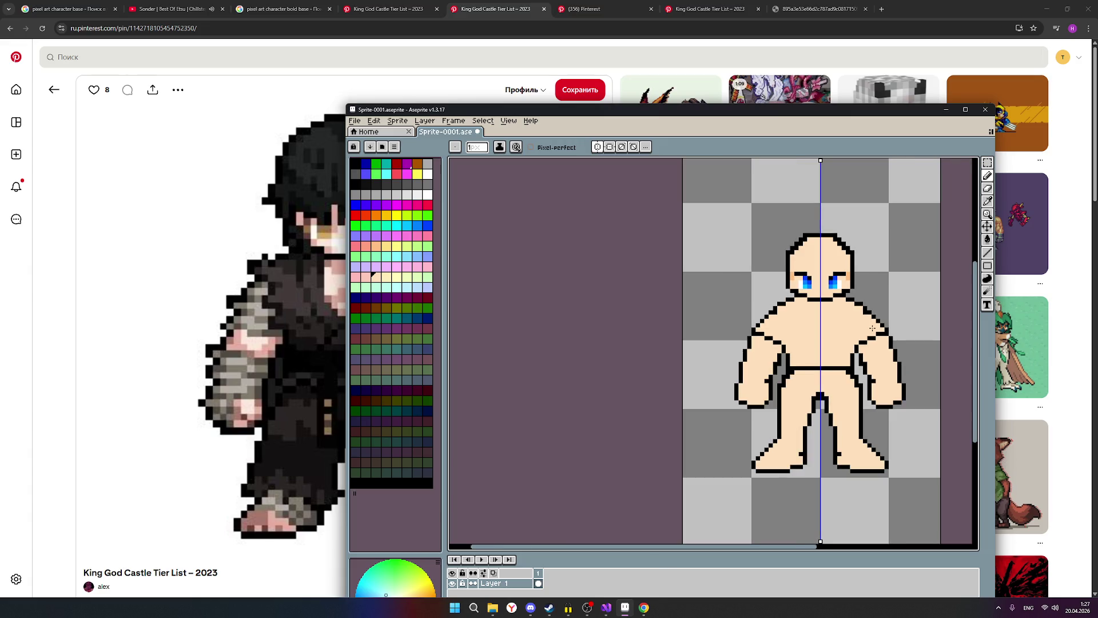
pyautogui.click(357, 185)
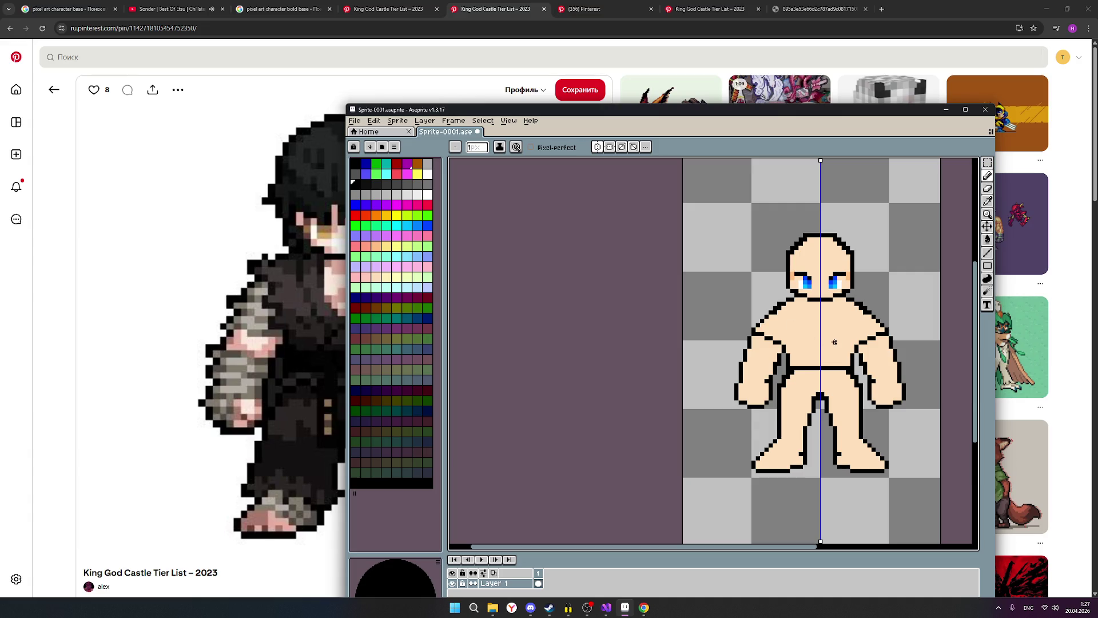
pyautogui.scroll(1, 834, 342)
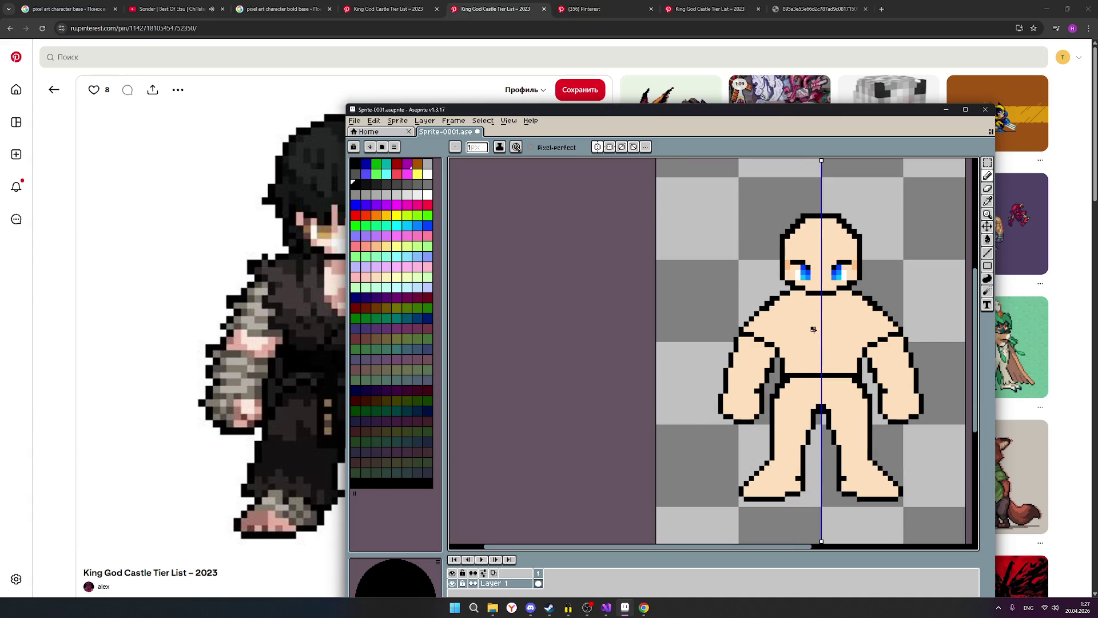
# Step: Draw a black outline stroke along the right shoulder and touch in a peach pixel beside it
pyautogui.click(987, 188)
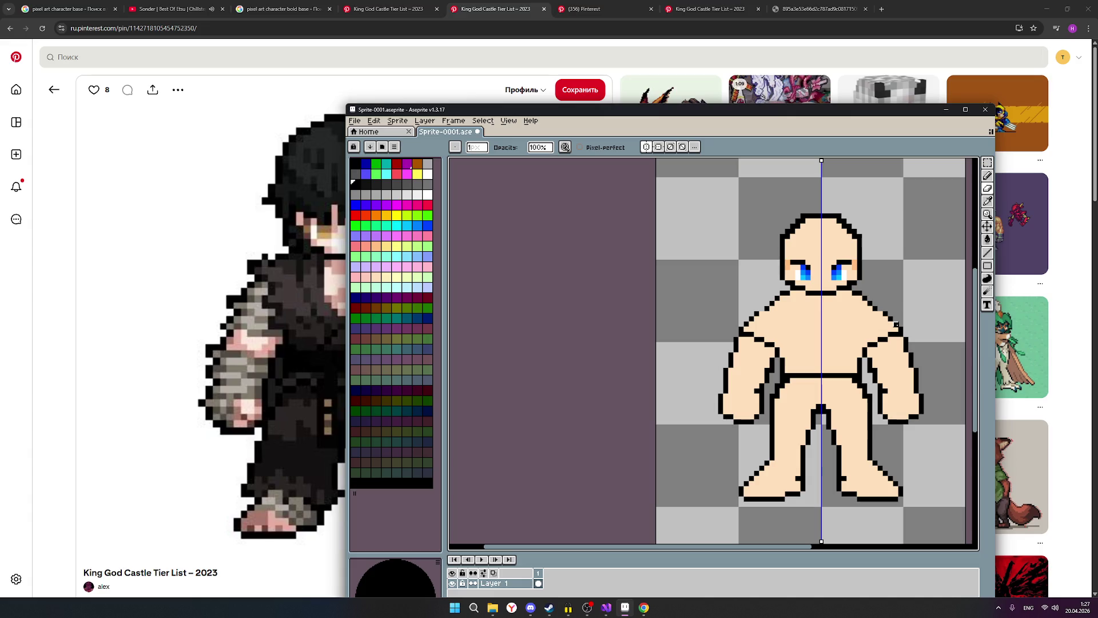
pyautogui.click(988, 175)
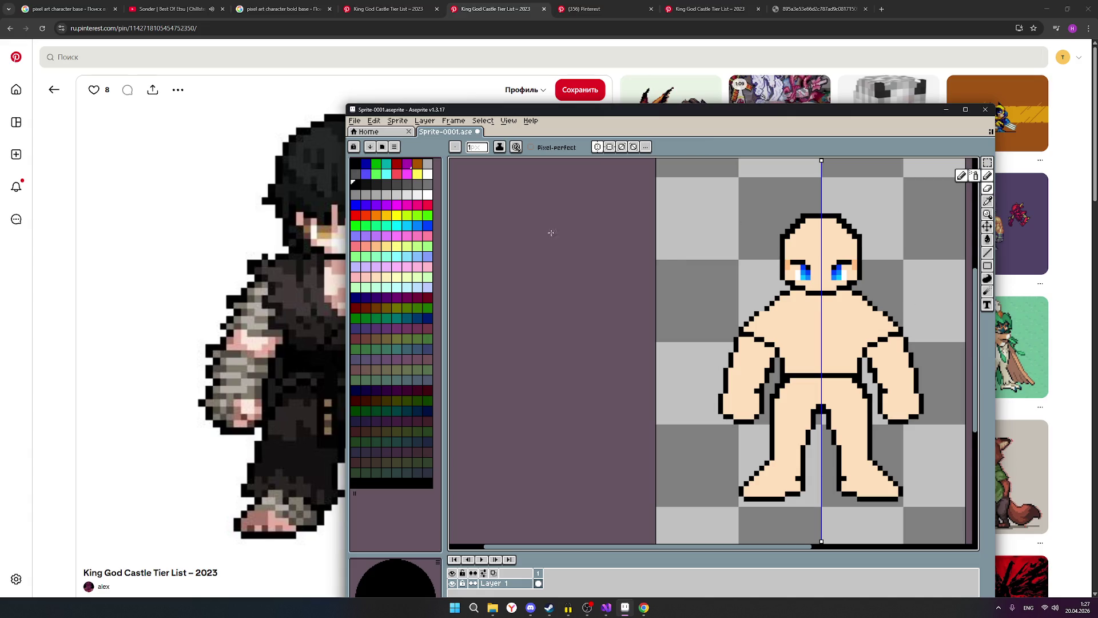
pyautogui.scroll(1, 881, 329)
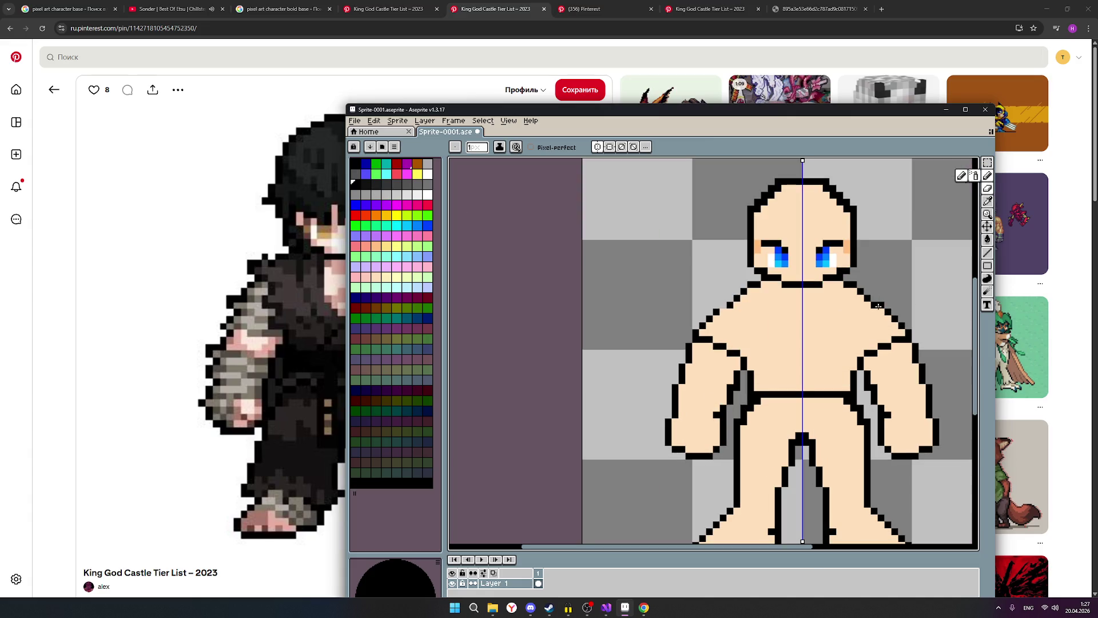
pyautogui.moveTo(878, 306); pyautogui.dragTo(862, 287)
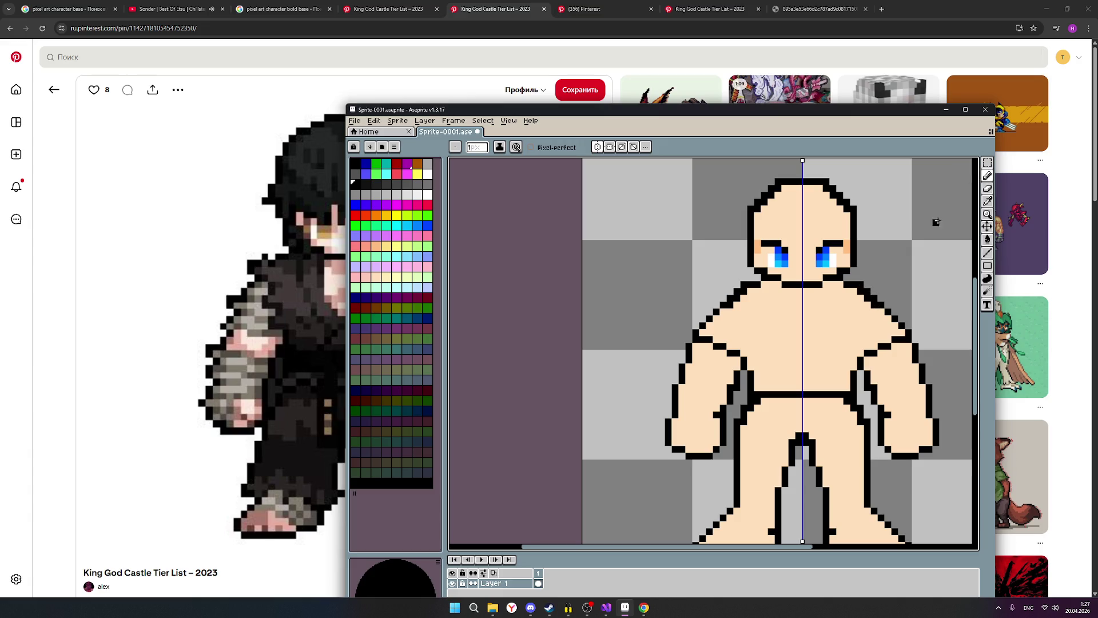
pyautogui.click(376, 279)
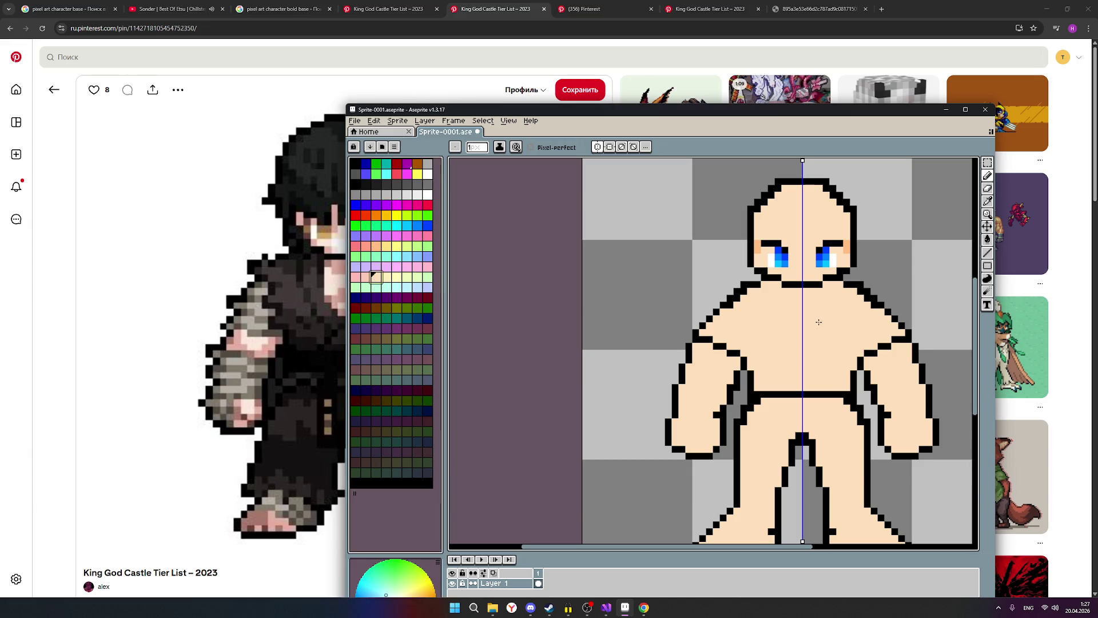
pyautogui.click(863, 304)
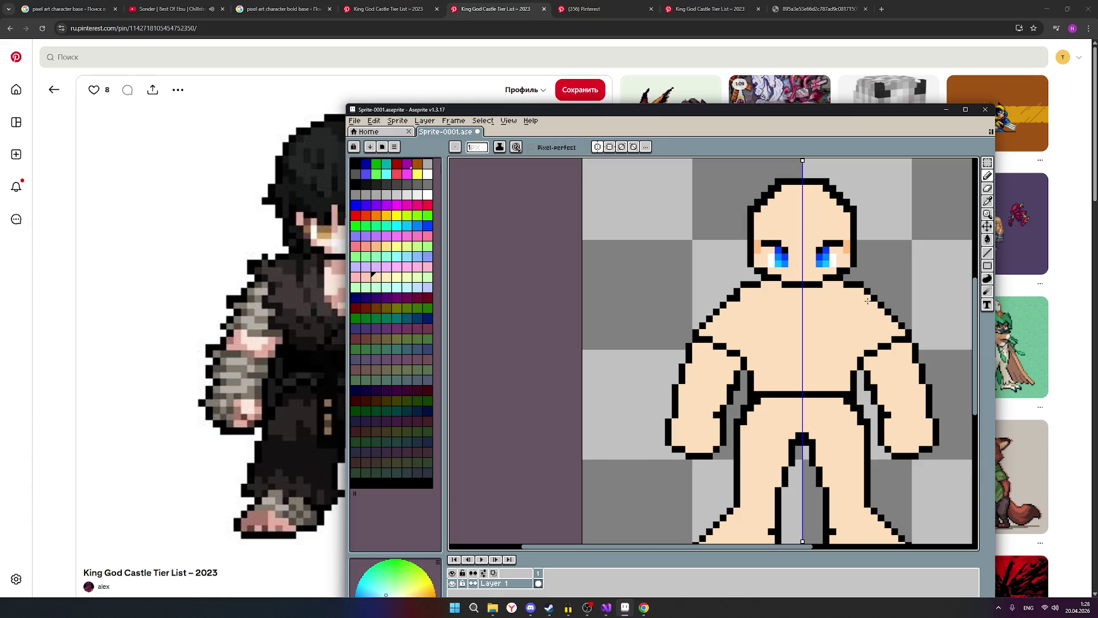
pyautogui.scroll(-1, 869, 314)
pyautogui.scroll(-1, 884, 326)
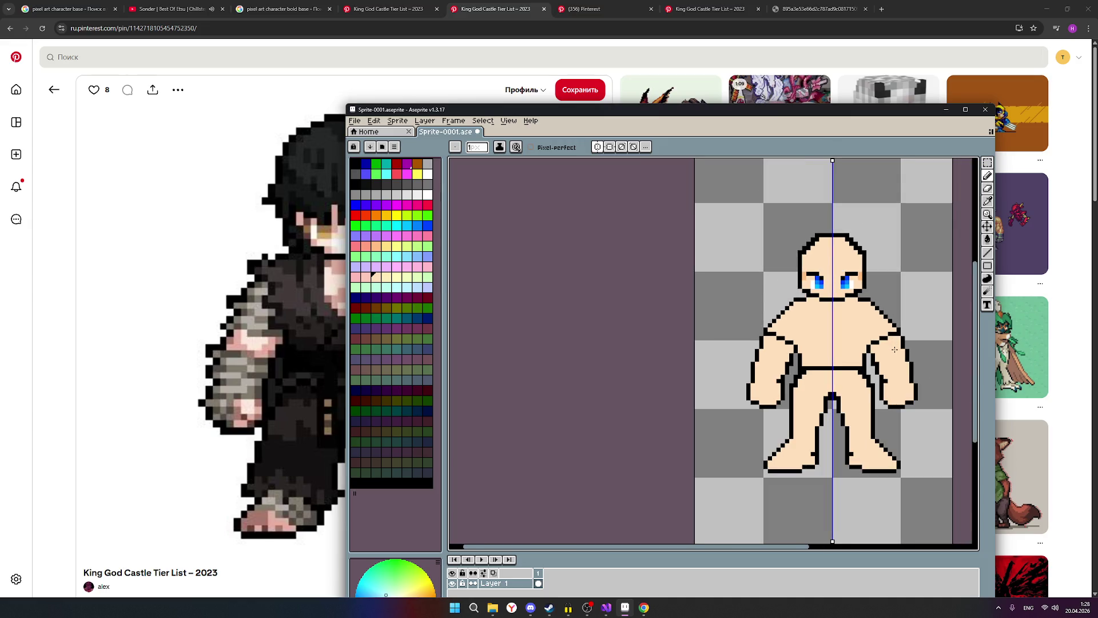
pyautogui.scroll(1, 894, 349)
pyautogui.moveTo(987, 175)
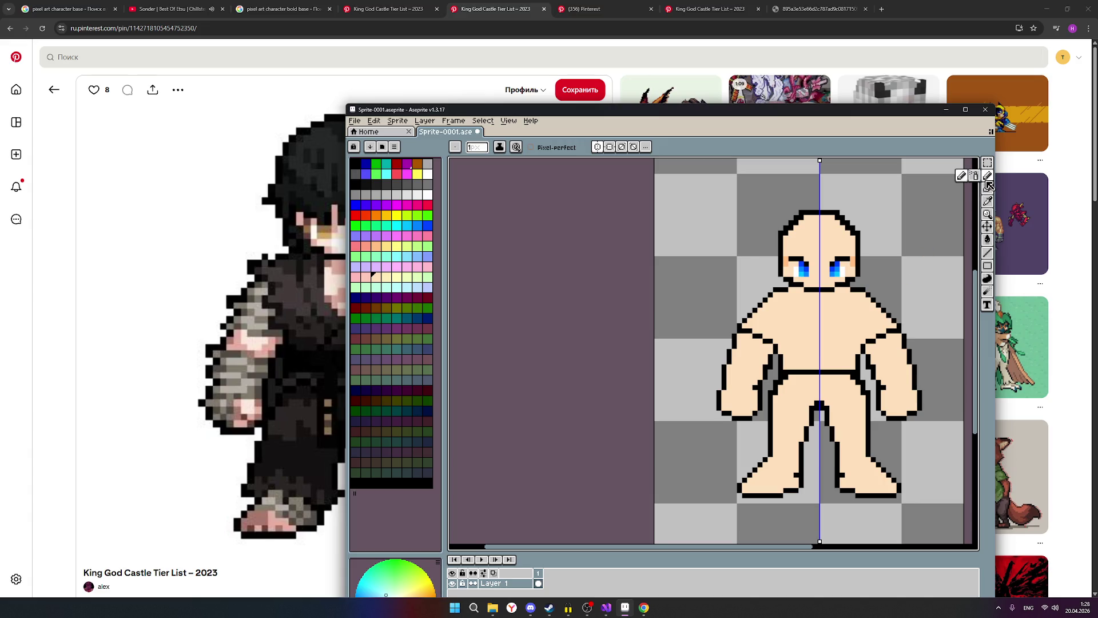
# Step: Add two black outline pixels on the shoulder and a skin-tone pixel below them
pyautogui.click(355, 183)
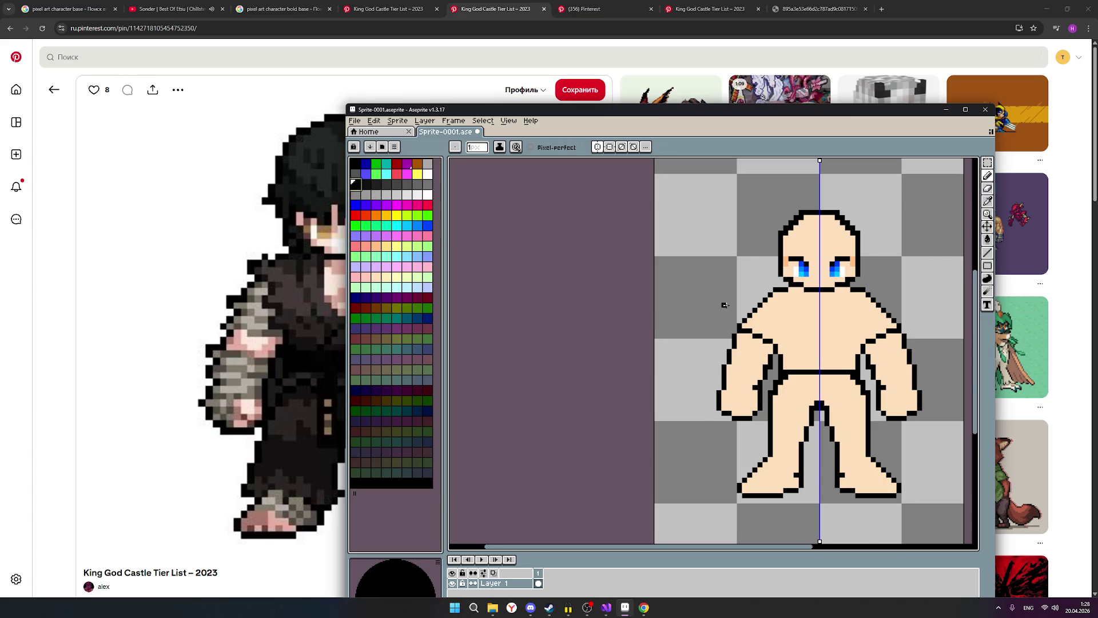
pyautogui.scroll(1, 723, 305)
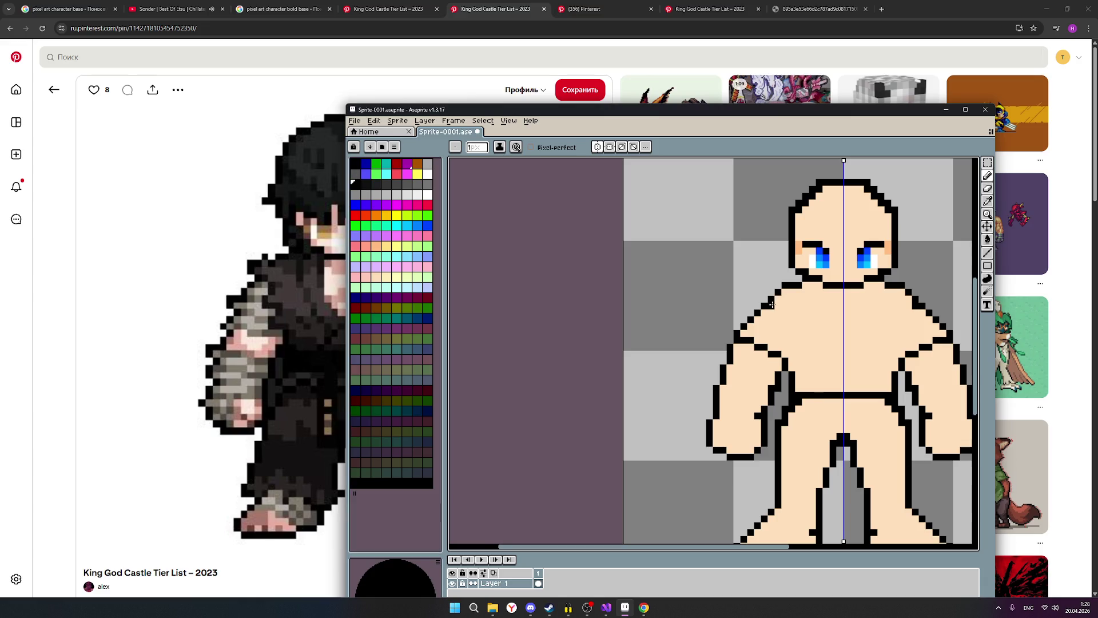
pyautogui.scroll(-1, 814, 325)
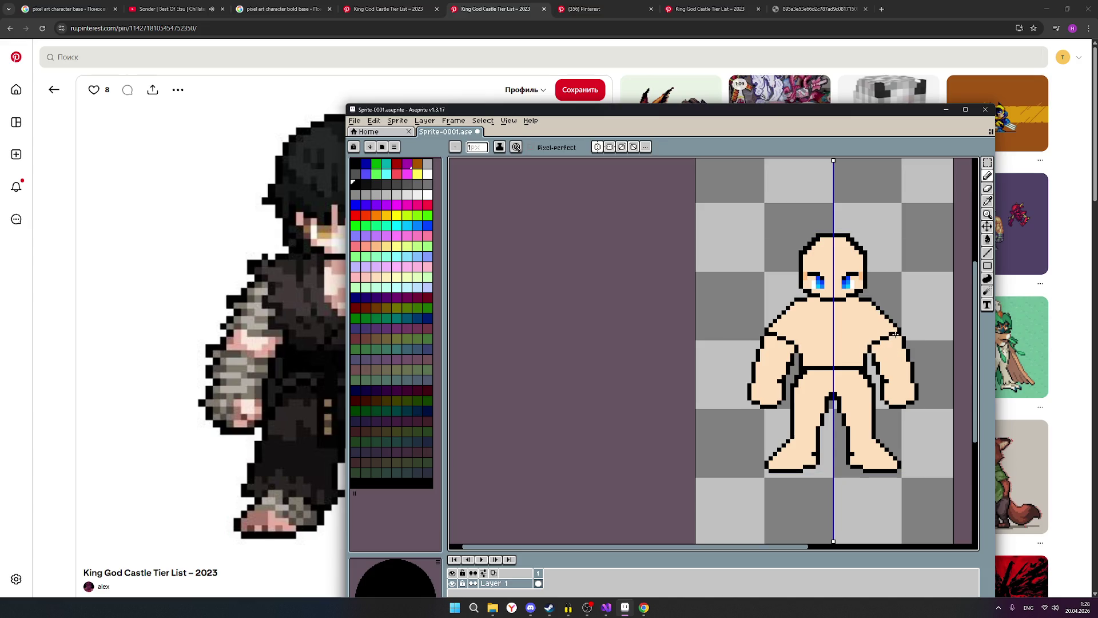
pyautogui.scroll(1, 894, 325)
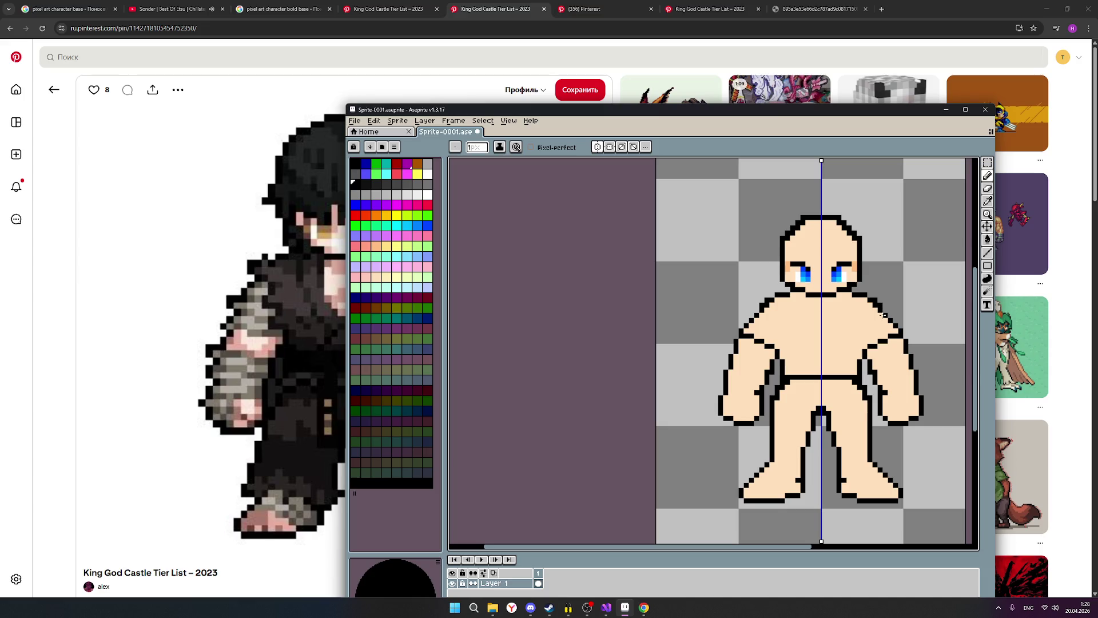
pyautogui.click(886, 313)
pyautogui.click(890, 316)
pyautogui.click(377, 276)
pyautogui.scroll(1, 881, 323)
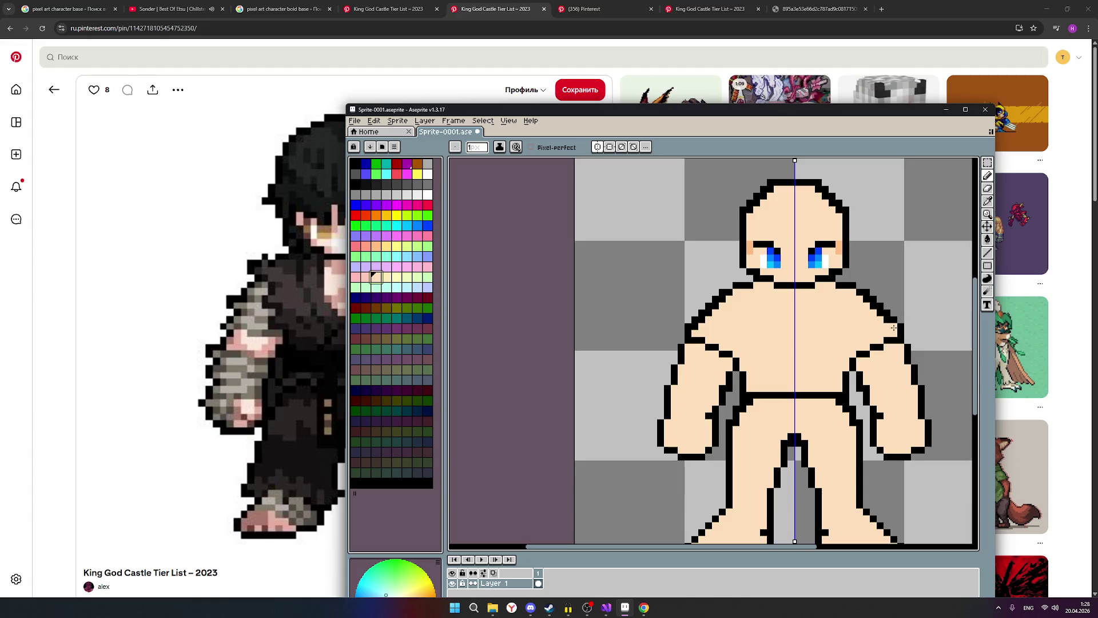
pyautogui.click(893, 327)
pyautogui.scroll(-2, 884, 323)
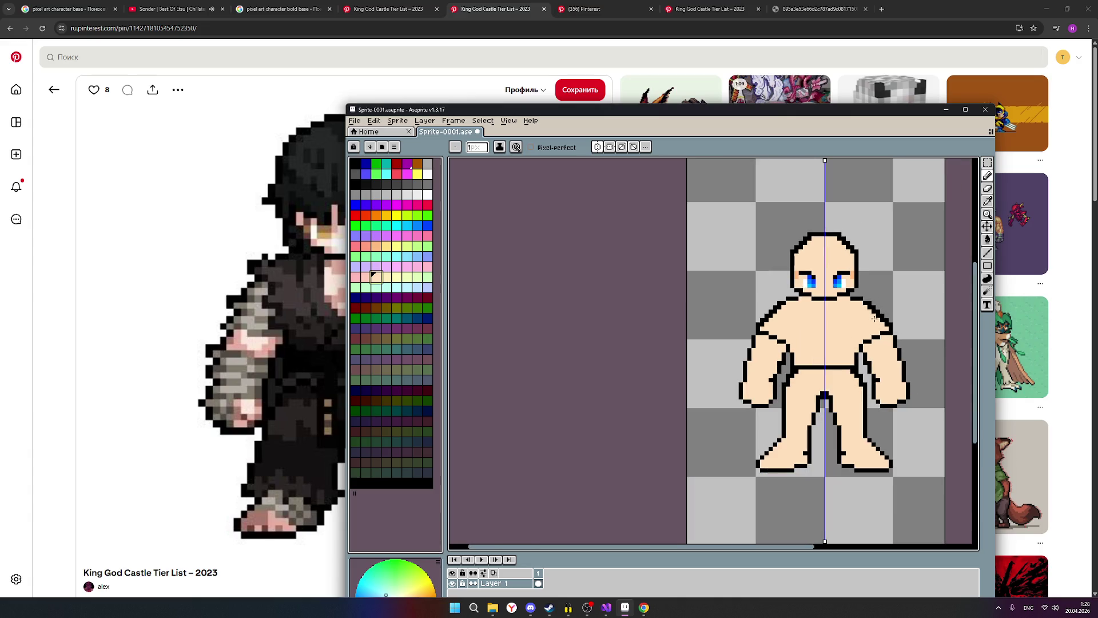
pyautogui.scroll(2, 894, 305)
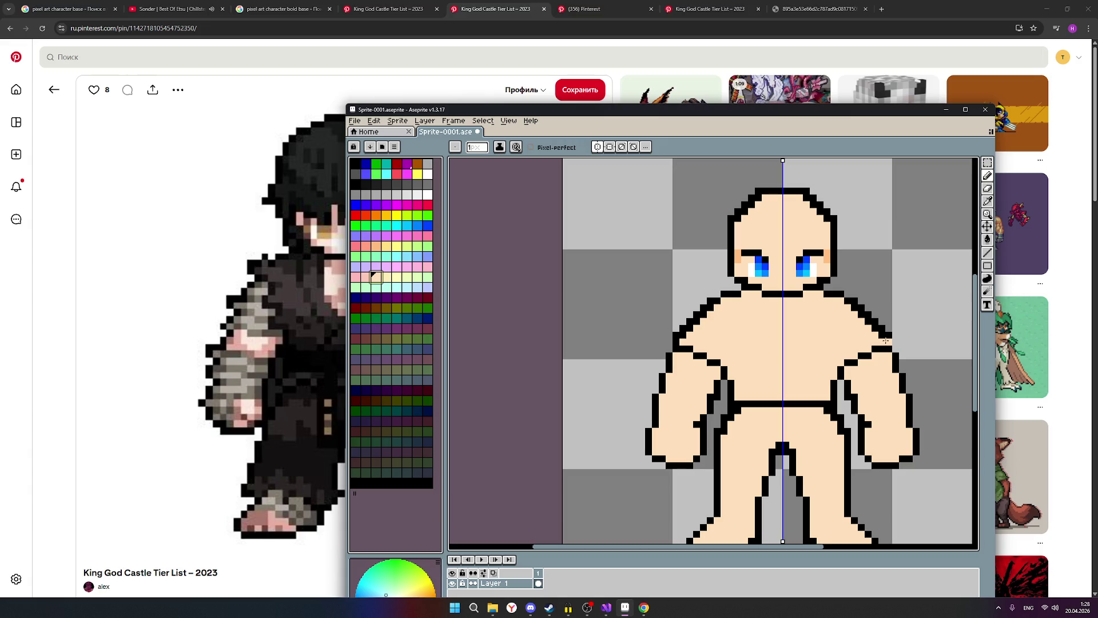
# Step: Draw a diagonal black outline running from the upper arm up the shoulder
pyautogui.click(989, 188)
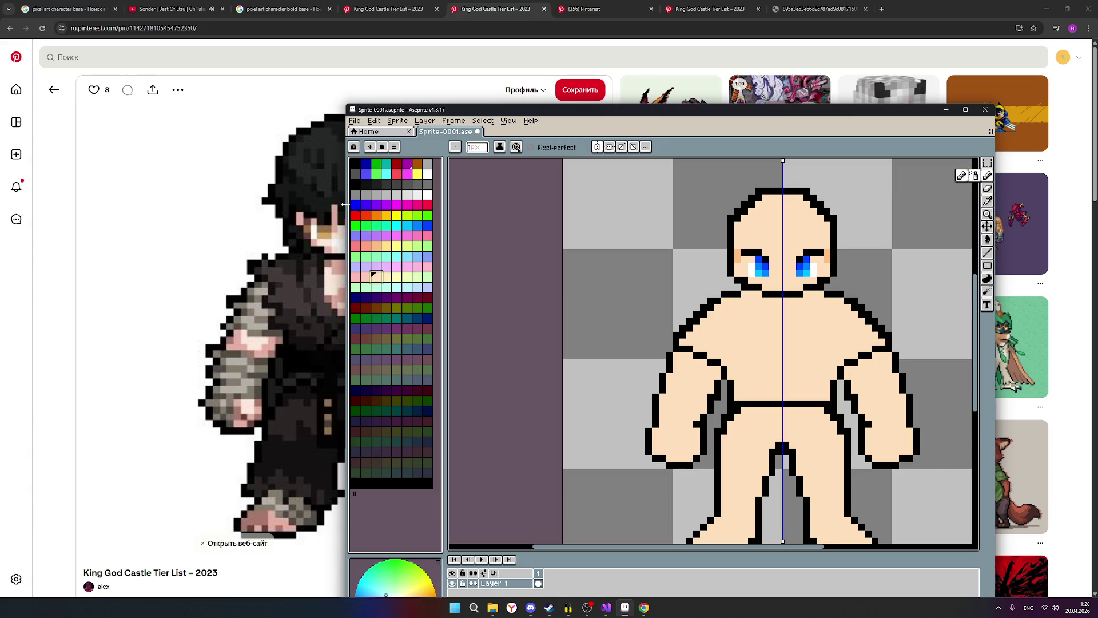
pyautogui.click(355, 183)
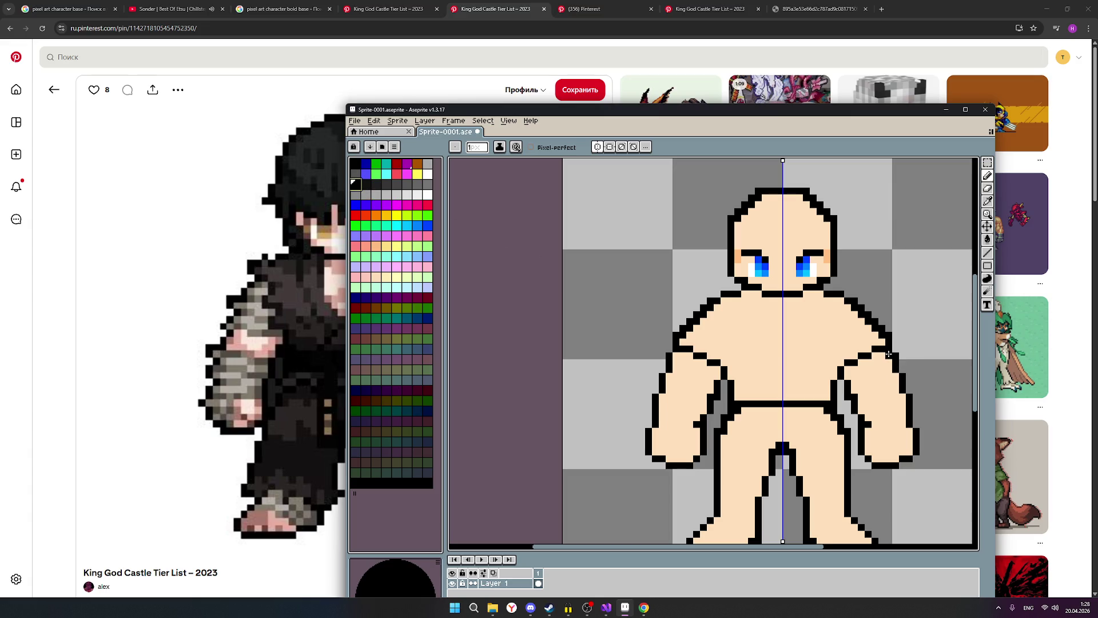
pyautogui.click(888, 354)
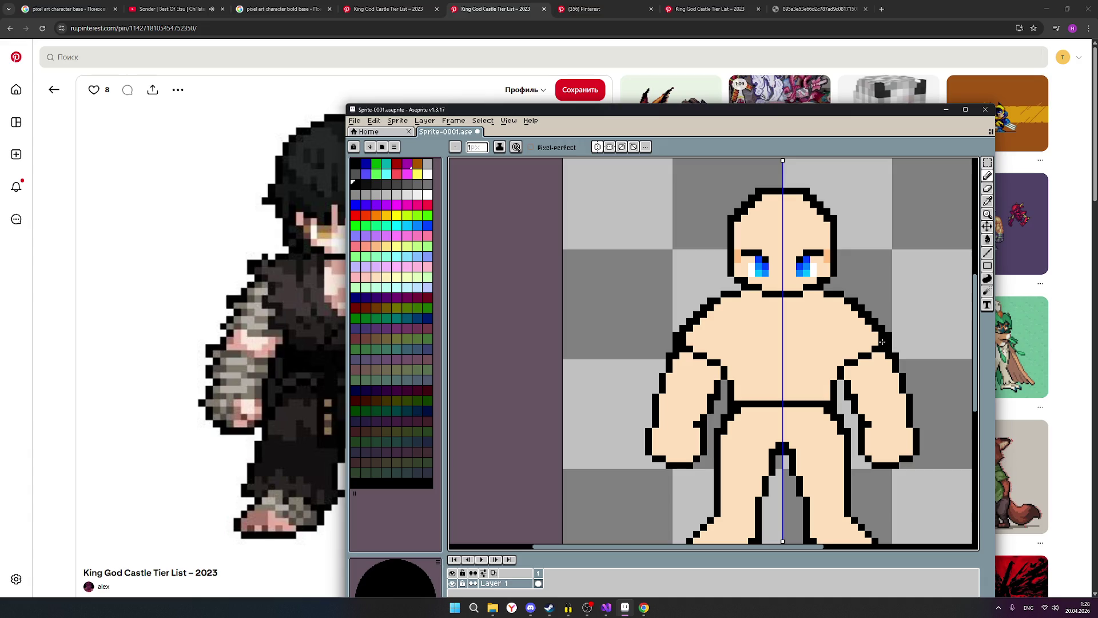
pyautogui.moveTo(874, 336); pyautogui.dragTo(840, 302)
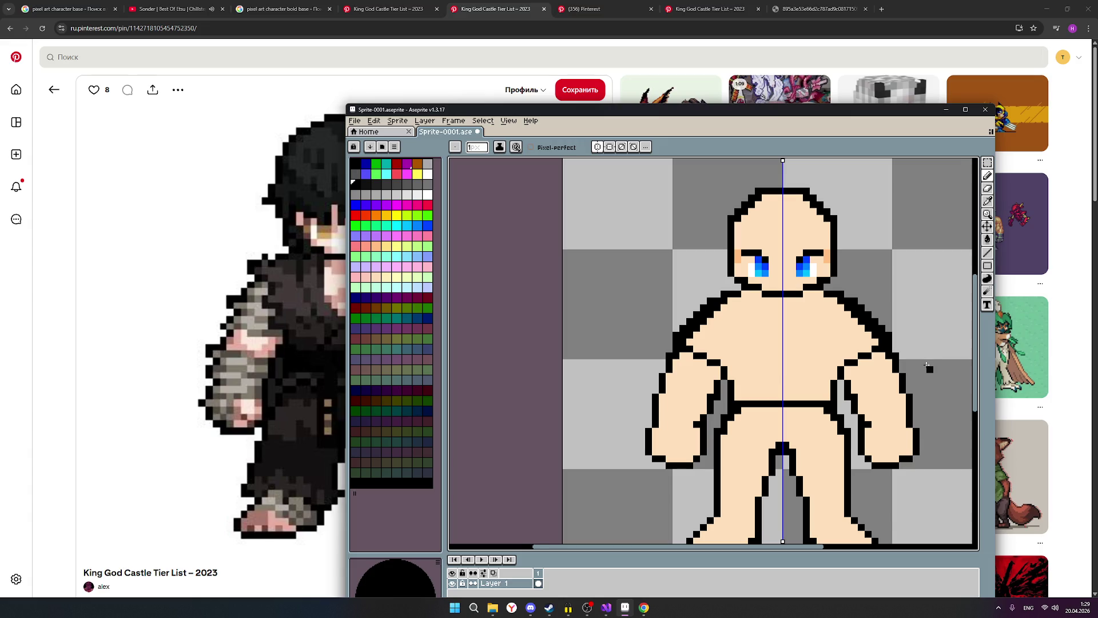
pyautogui.scroll(-2, 927, 364)
pyautogui.scroll(3, 927, 363)
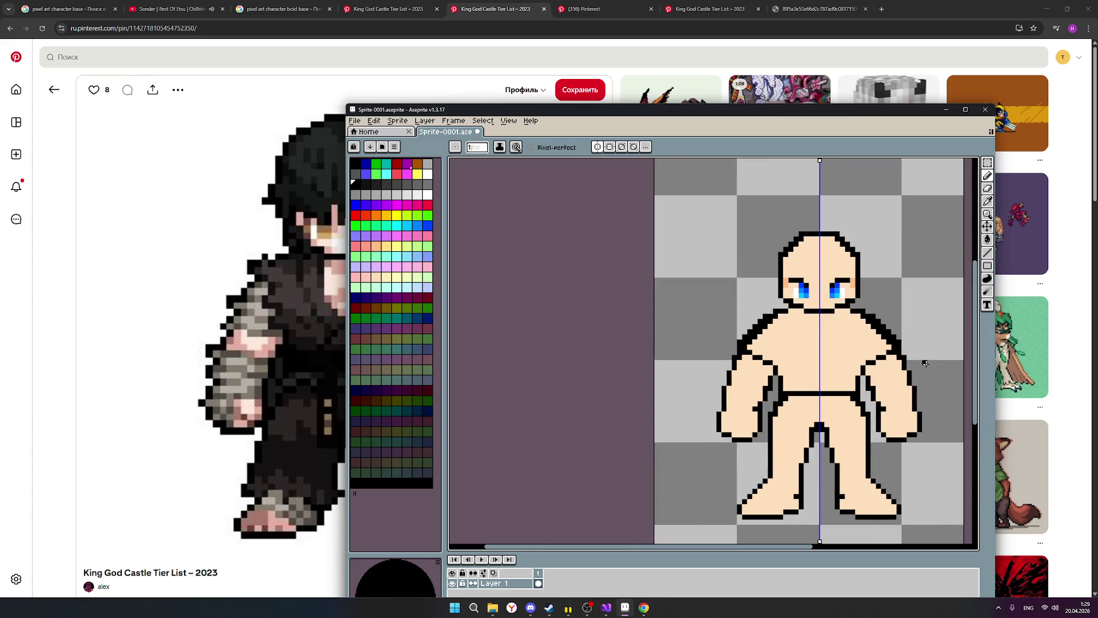
pyautogui.click(987, 188)
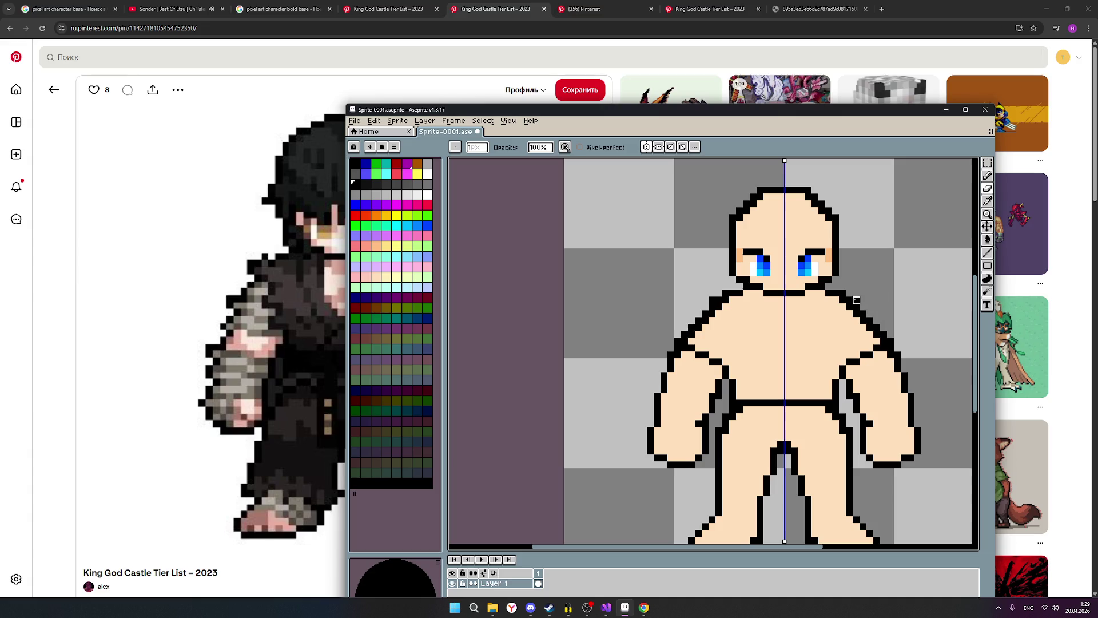
pyautogui.scroll(-2, 893, 300)
pyautogui.scroll(1, 892, 313)
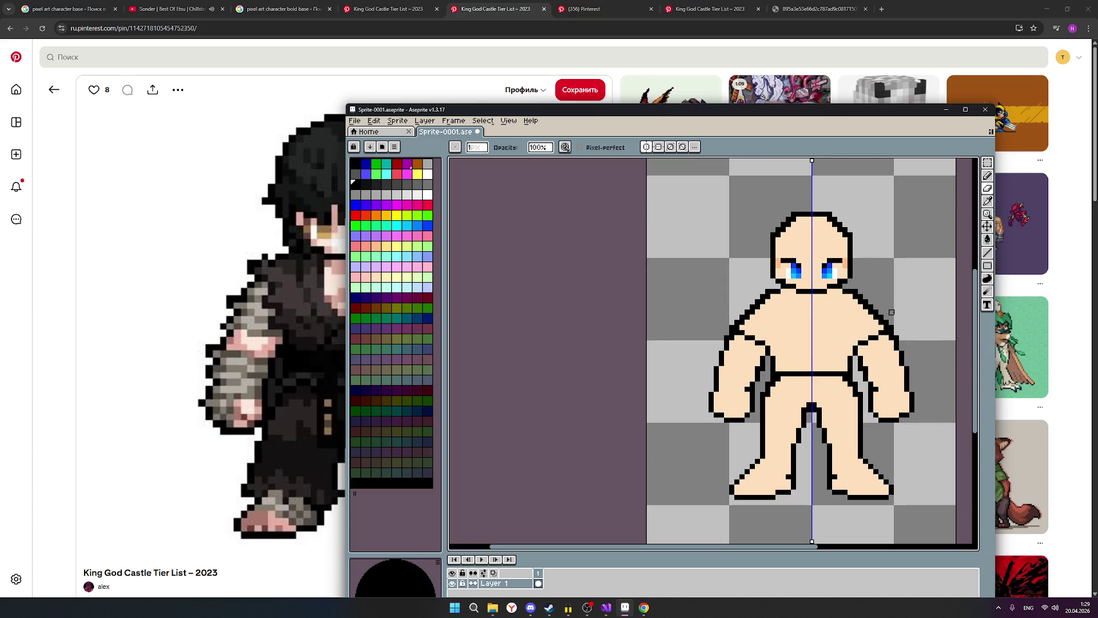
pyautogui.scroll(2, 892, 313)
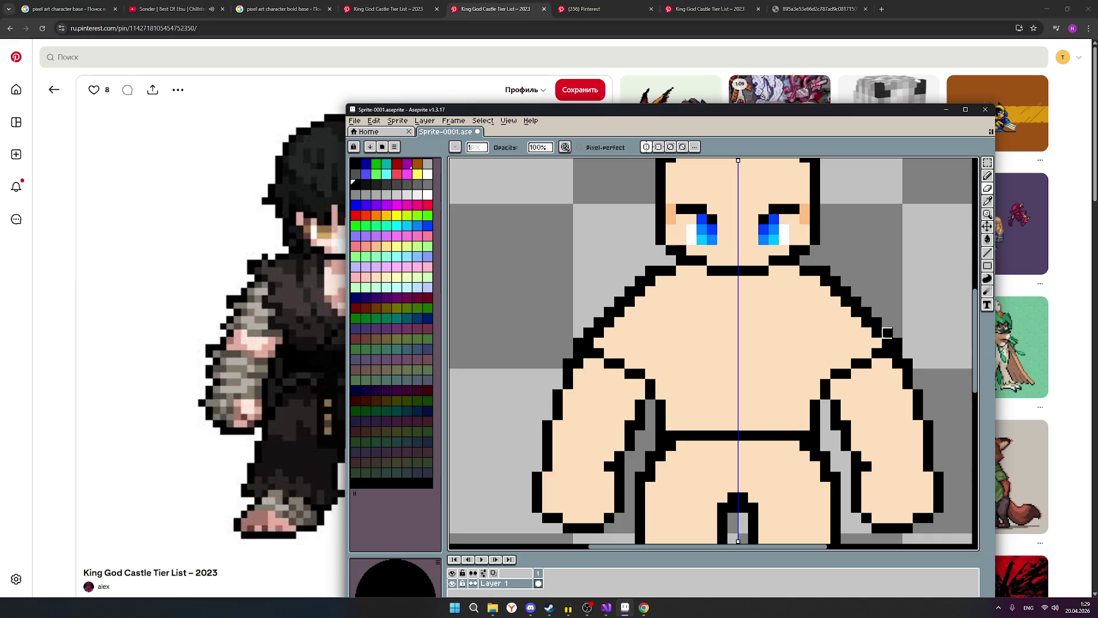
pyautogui.scroll(-1, 867, 302)
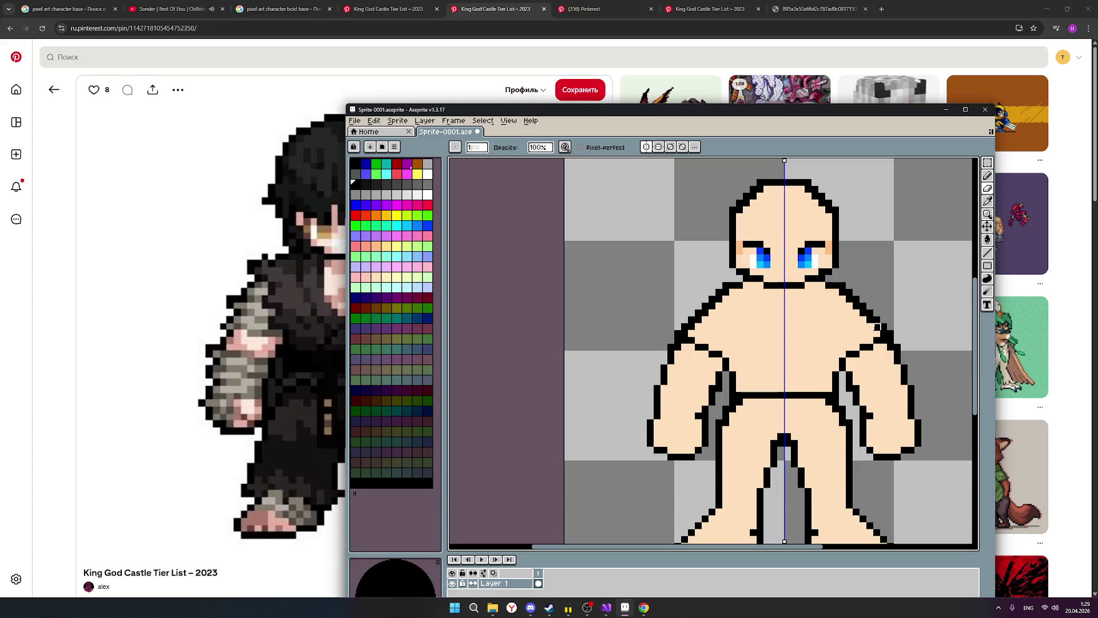
# Step: Pick the light skin colour and paint over grey pixels on the shoulder outline
pyautogui.click(877, 326)
pyautogui.click(376, 276)
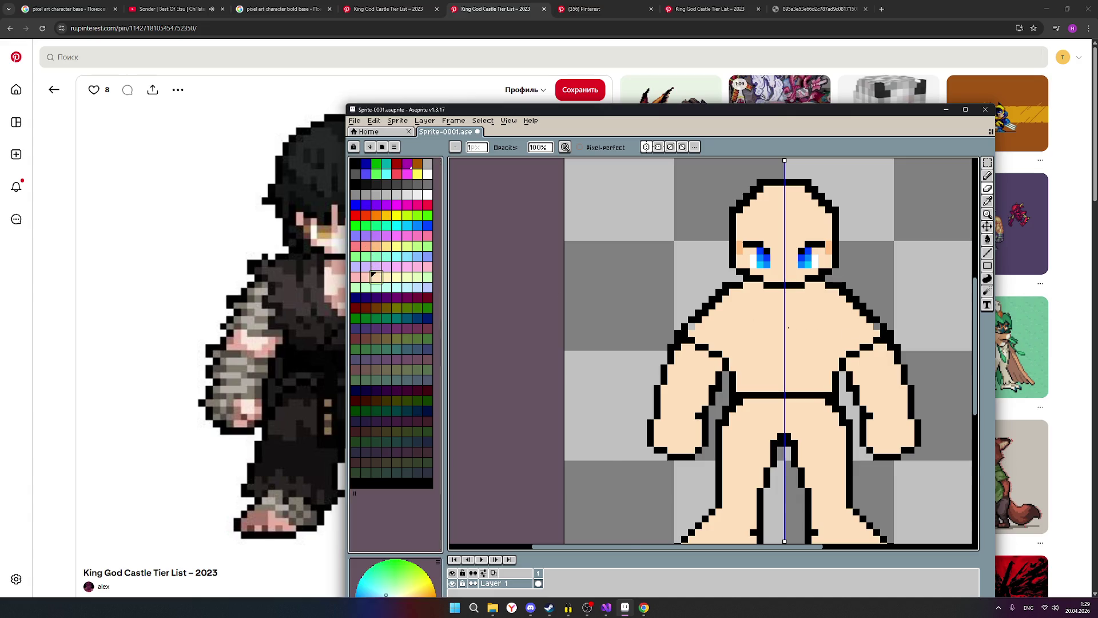
pyautogui.scroll(1, 886, 327)
pyautogui.click(856, 318)
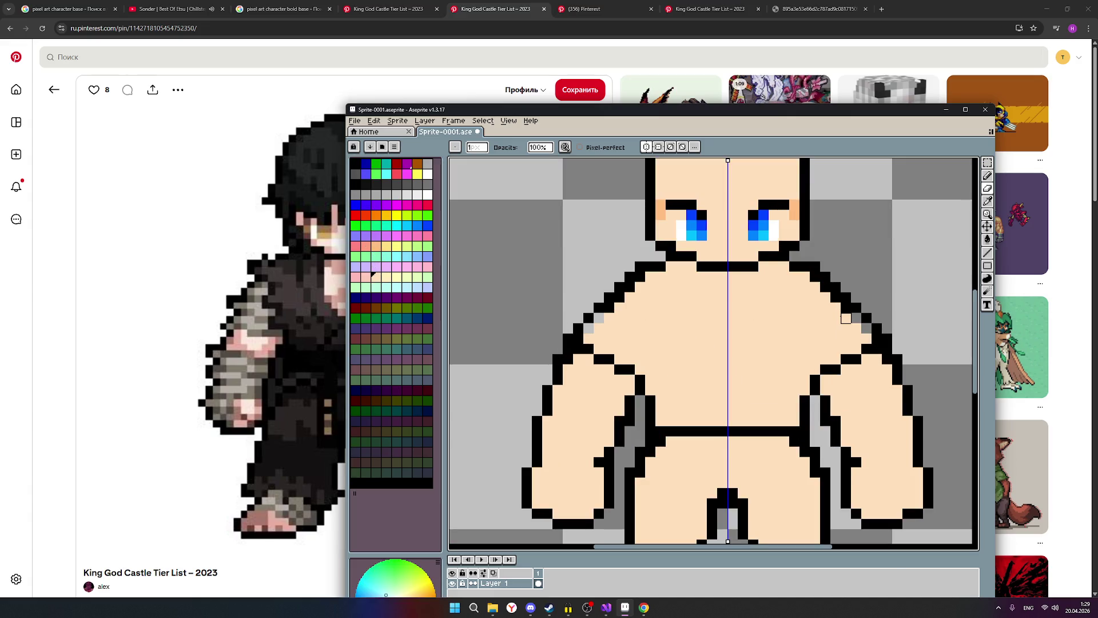
pyautogui.click(987, 176)
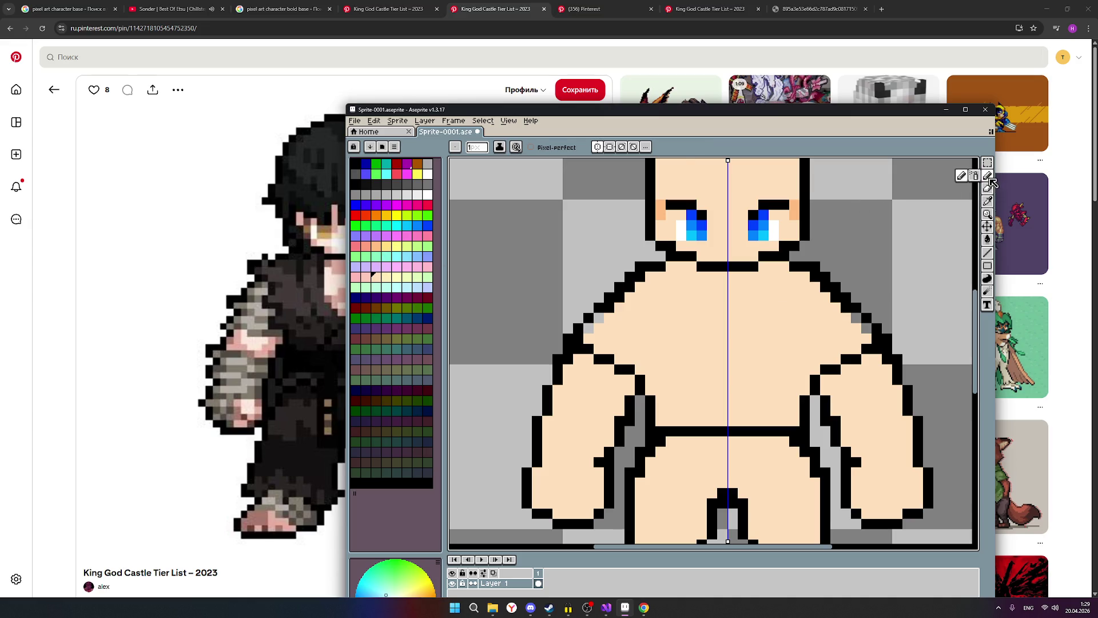
# Step: Fill four inner shoulder outline pixels diagonally with skin colour, mirrored on both sides
pyautogui.click(857, 318)
pyautogui.click(846, 309)
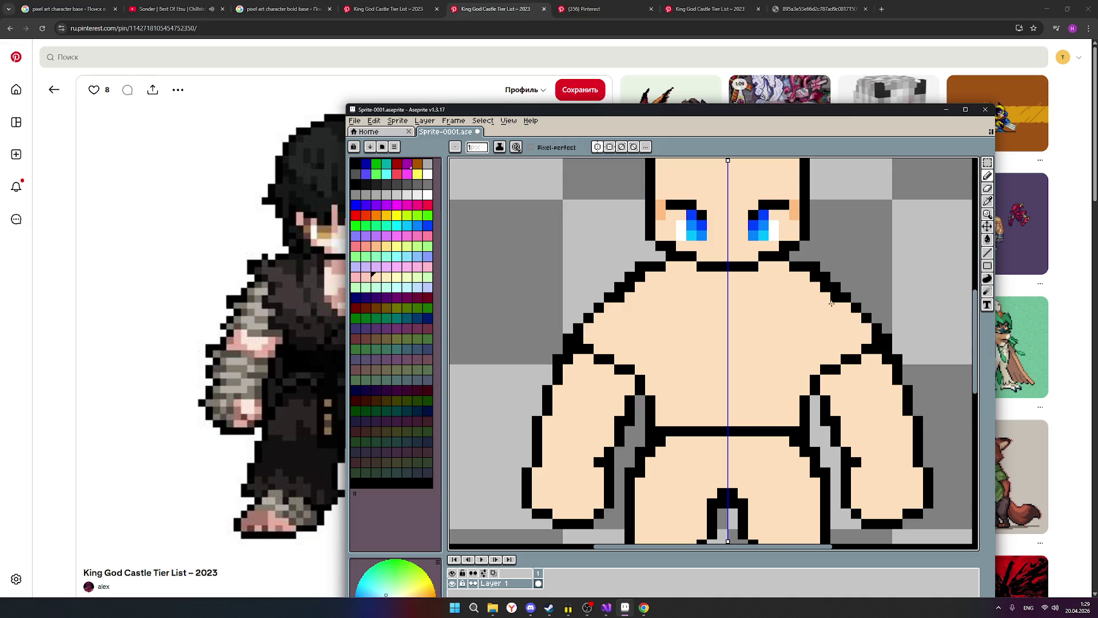
pyautogui.click(835, 299)
pyautogui.click(826, 287)
pyautogui.scroll(-1, 855, 326)
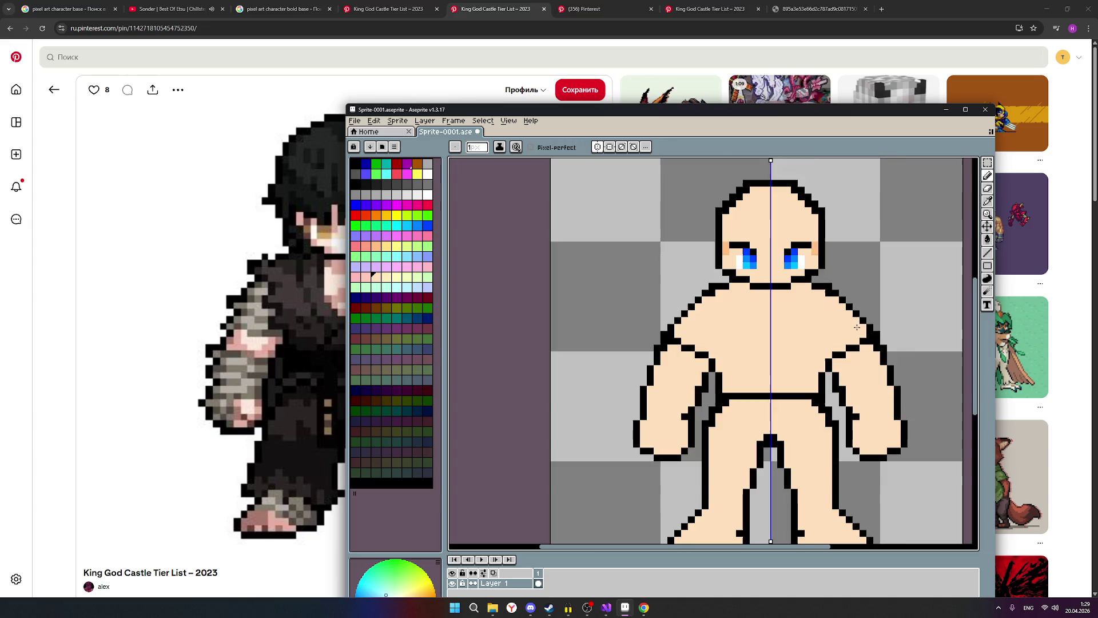
pyautogui.scroll(-1, 878, 342)
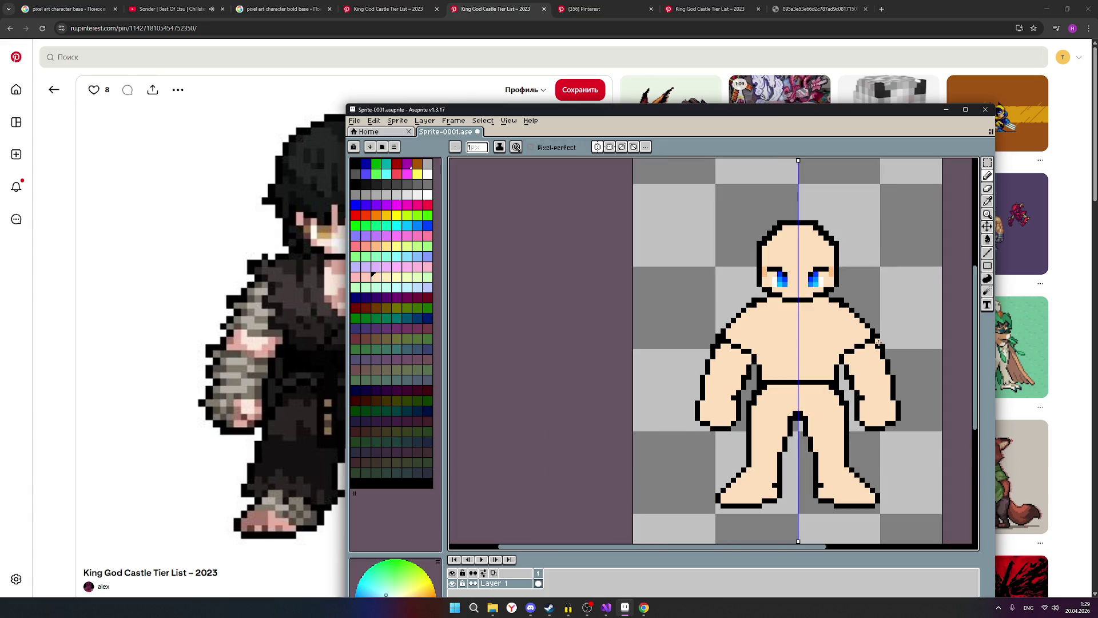
pyautogui.scroll(-1, 899, 345)
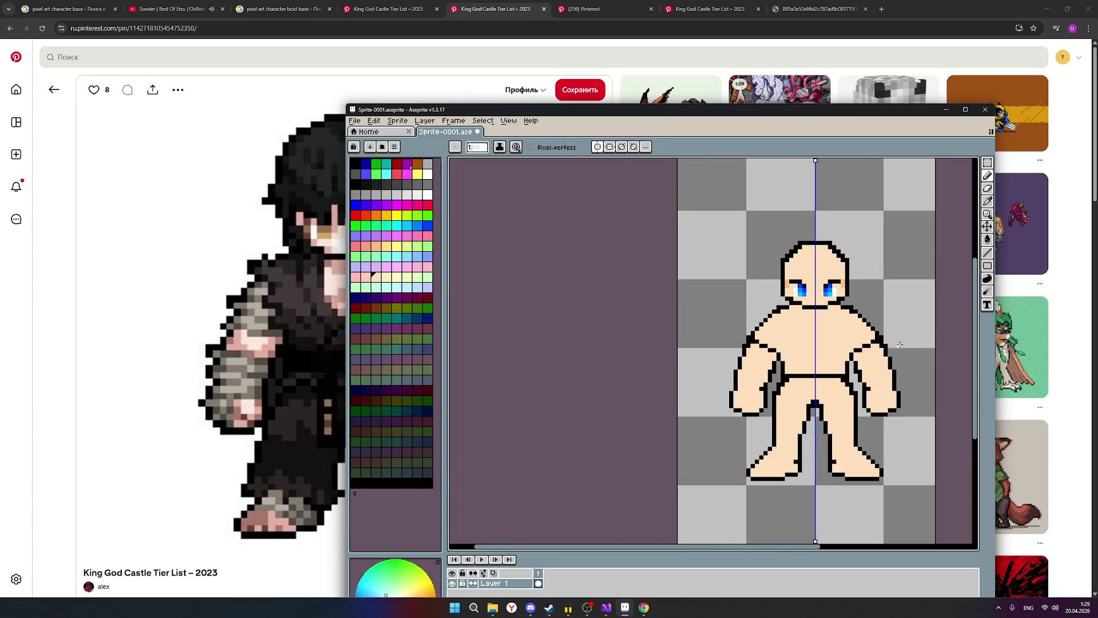
pyautogui.scroll(1, 876, 331)
pyautogui.scroll(1, 876, 331)
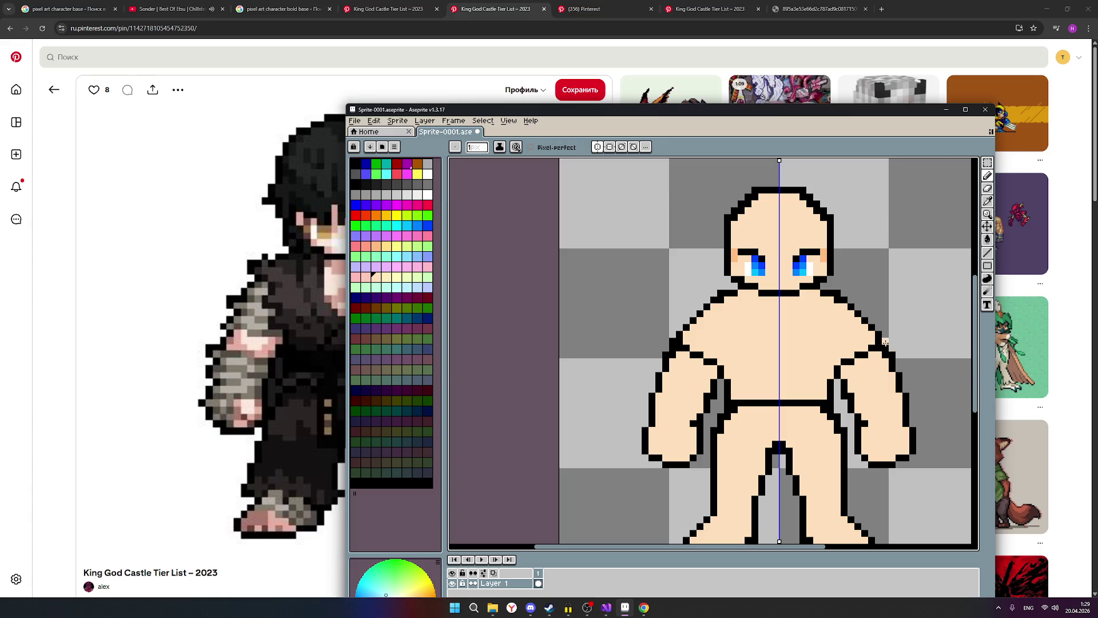
# Step: Add black at the right shoulder corner, then erase and skin-fill stray outline pixels
pyautogui.click(885, 342)
pyautogui.click(991, 189)
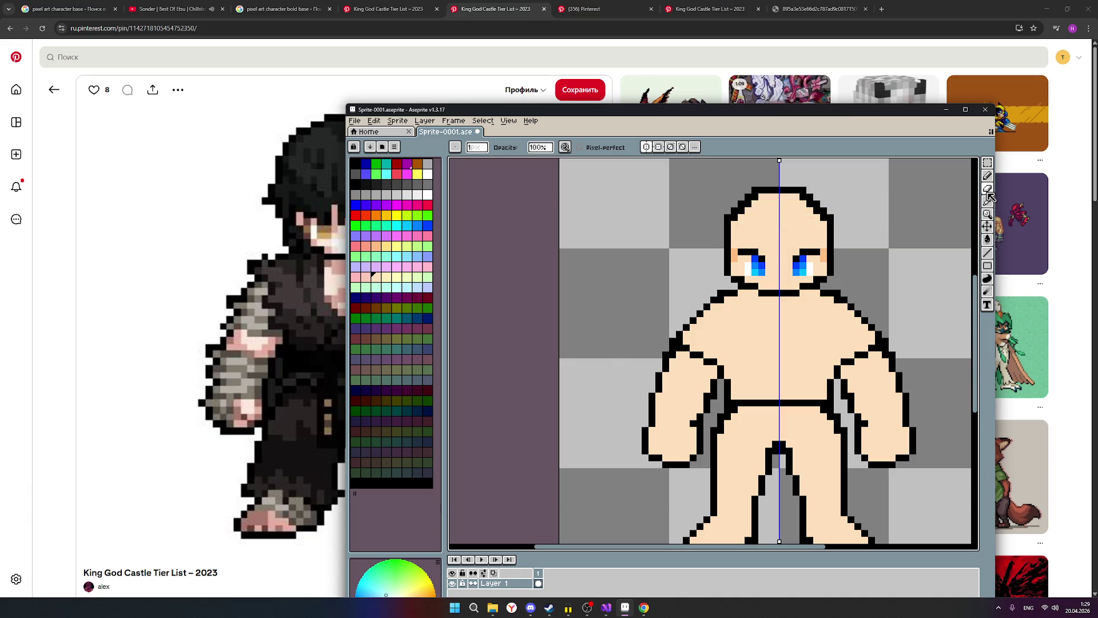
pyautogui.click(886, 341)
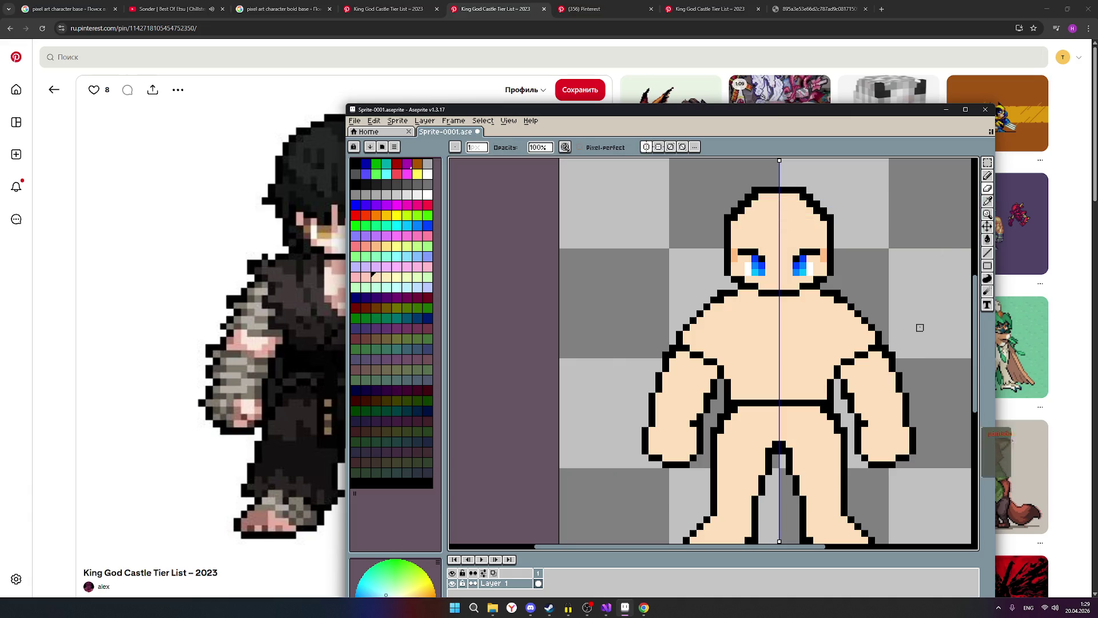
pyautogui.scroll(-1, 920, 328)
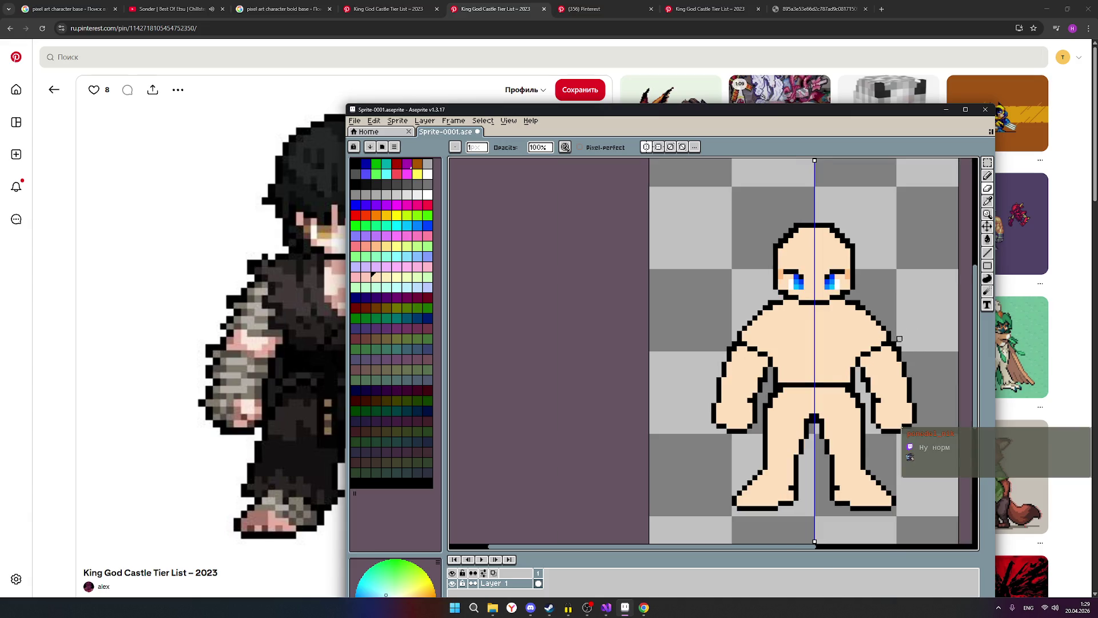
pyautogui.scroll(1, 898, 338)
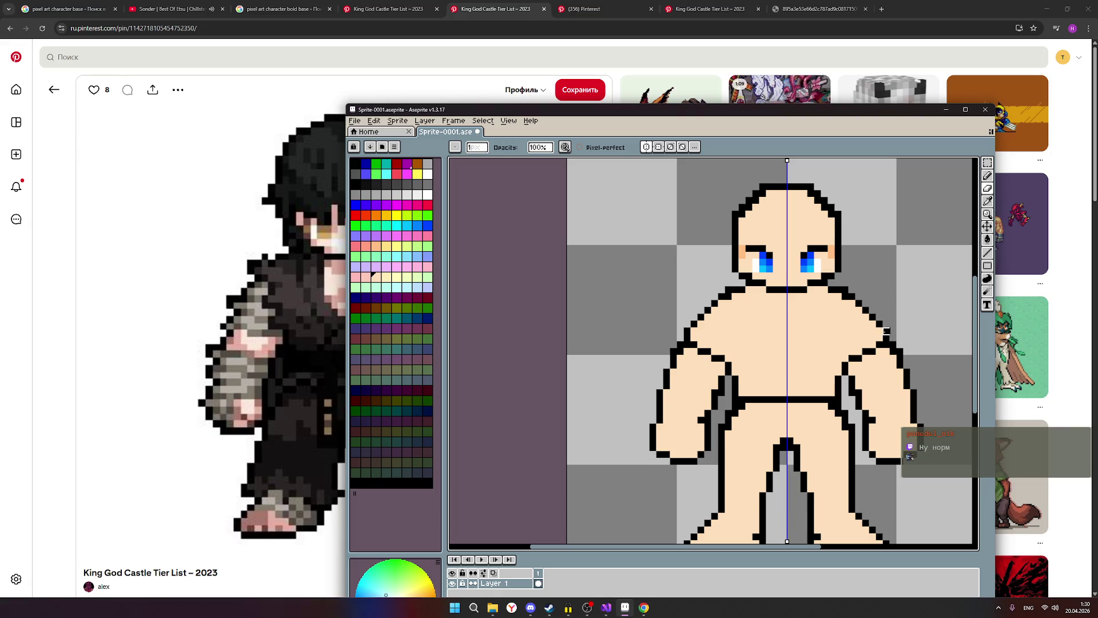
pyautogui.click(886, 330)
# Step: Redraw a five-pixel black diagonal outline from the shoulder up toward the neck
pyautogui.click(987, 176)
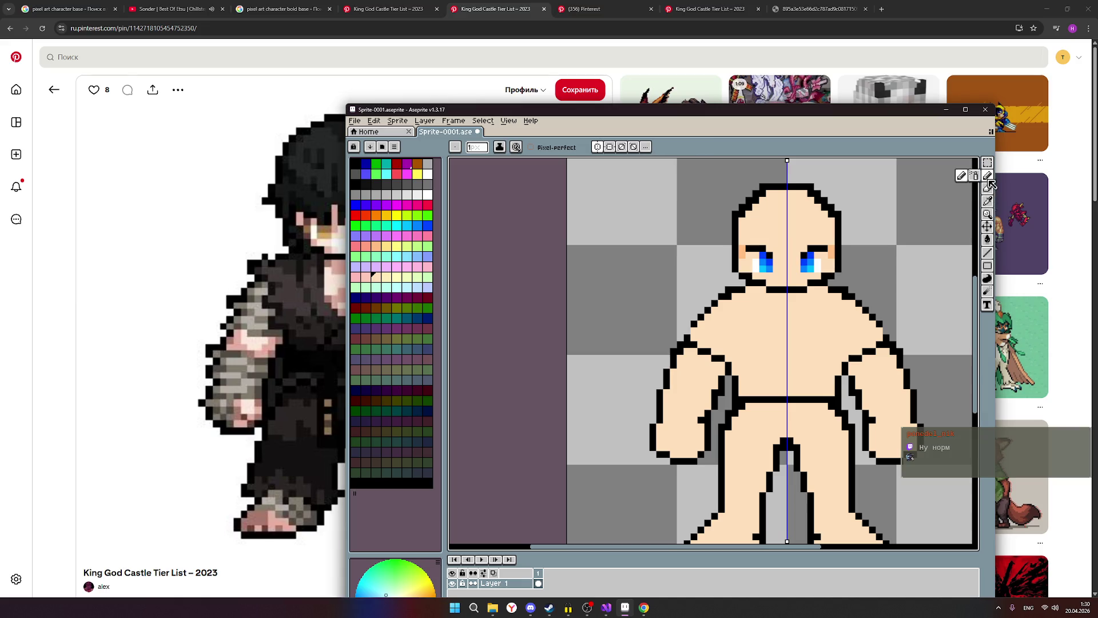
pyautogui.click(355, 184)
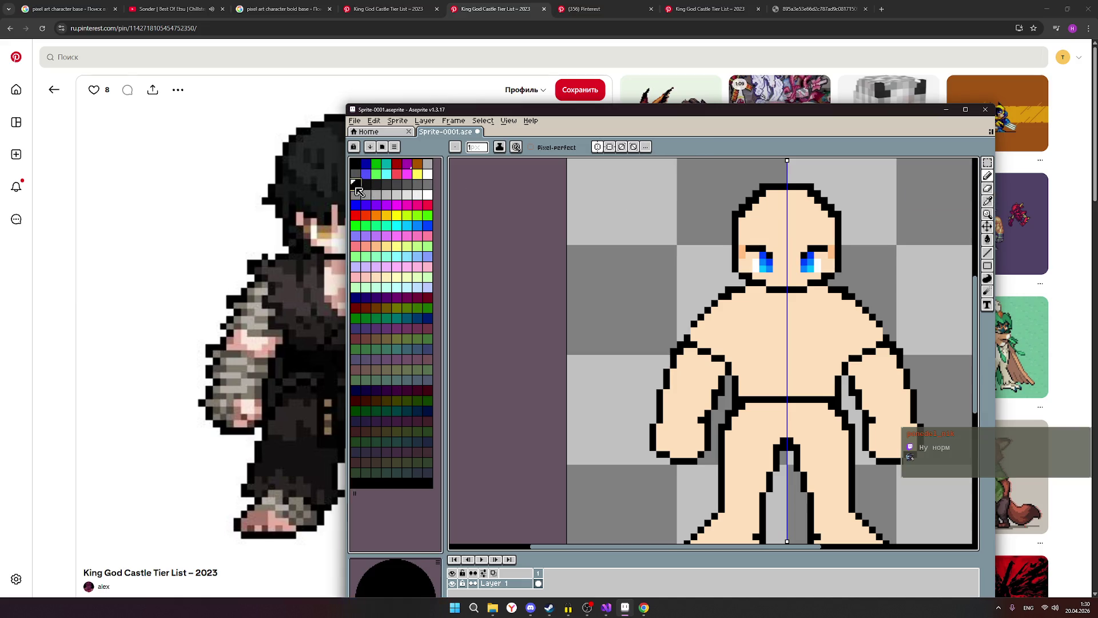
pyautogui.click(879, 331)
pyautogui.click(873, 324)
pyautogui.click(866, 317)
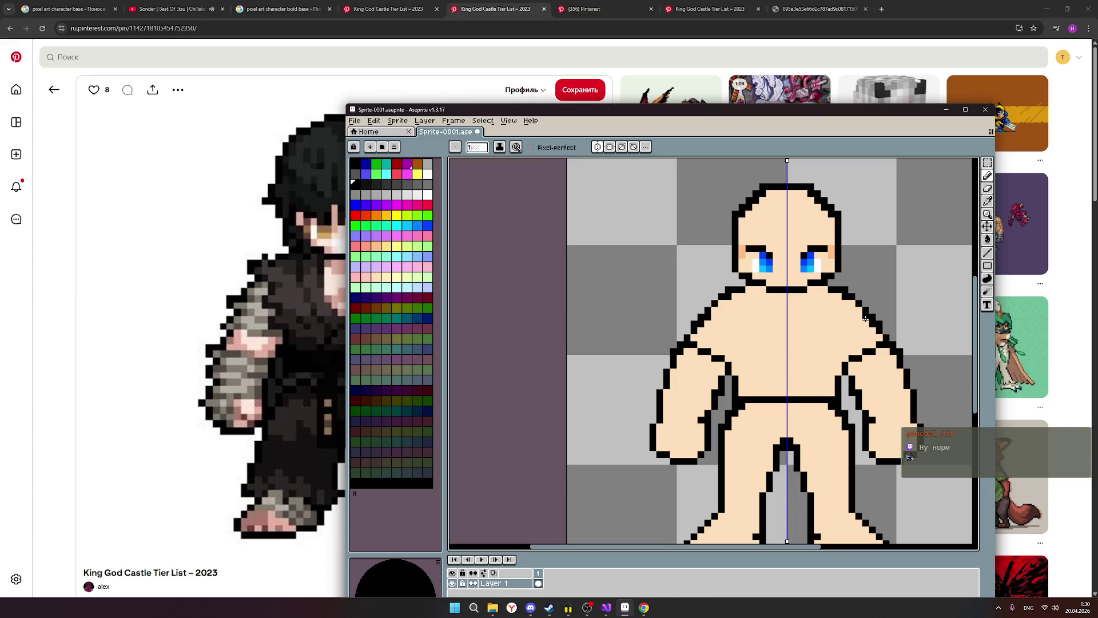
pyautogui.click(861, 311)
pyautogui.click(853, 303)
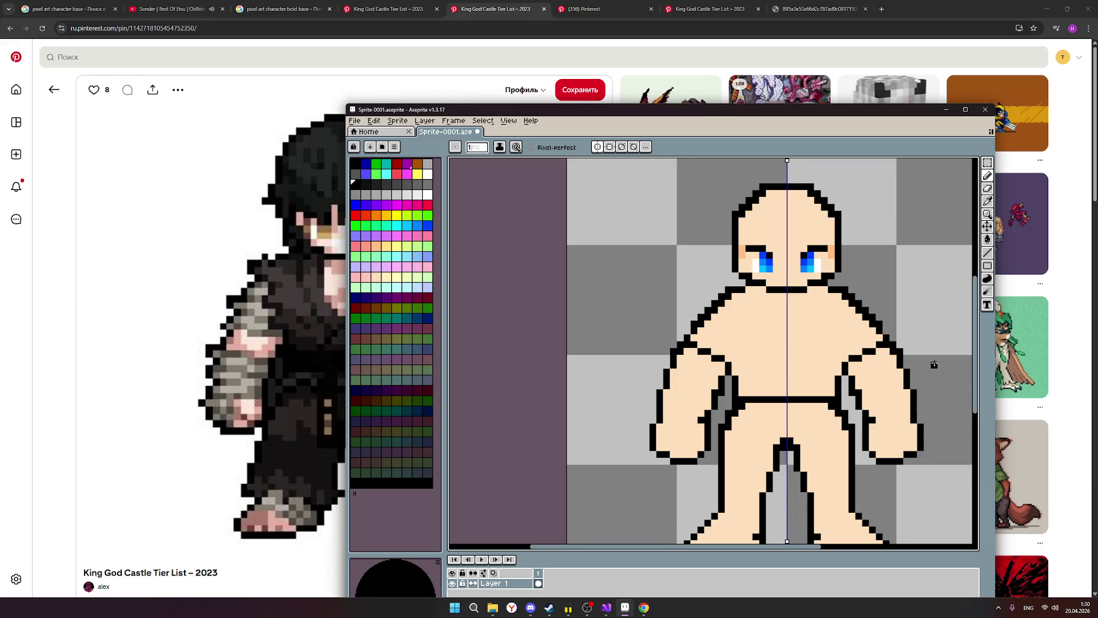
pyautogui.scroll(-1, 933, 364)
pyautogui.scroll(1, 918, 373)
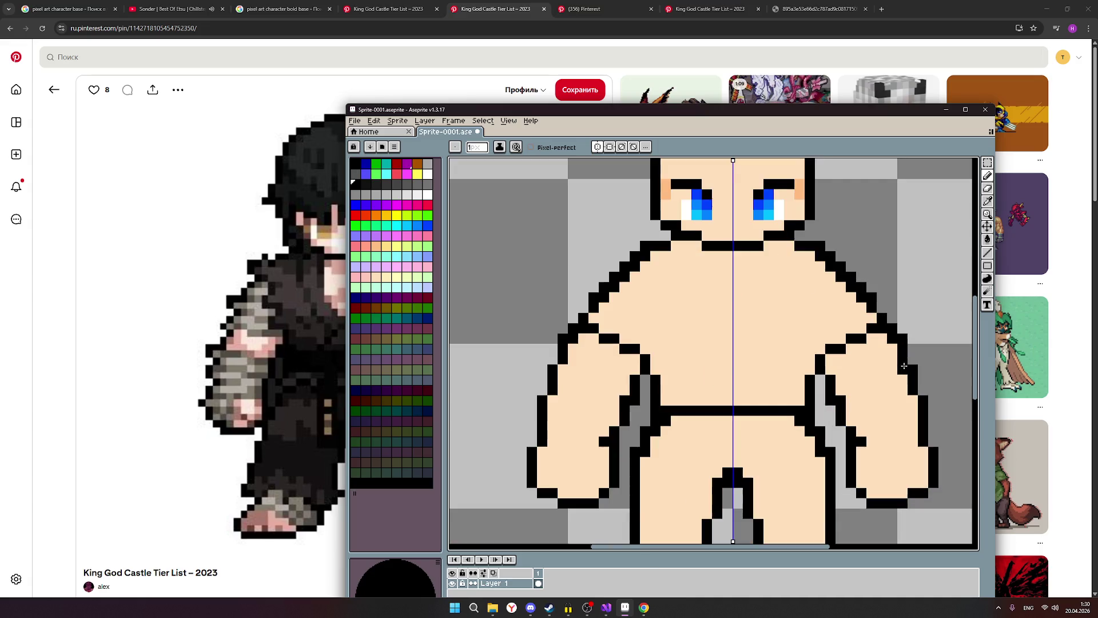
# Step: Thin the right shoulder outline to single pixels, erasing the extra thick pixels
pyautogui.click(989, 188)
pyautogui.click(988, 177)
pyautogui.moveTo(883, 298); pyautogui.dragTo(852, 277)
pyautogui.click(852, 277)
pyautogui.click(841, 267)
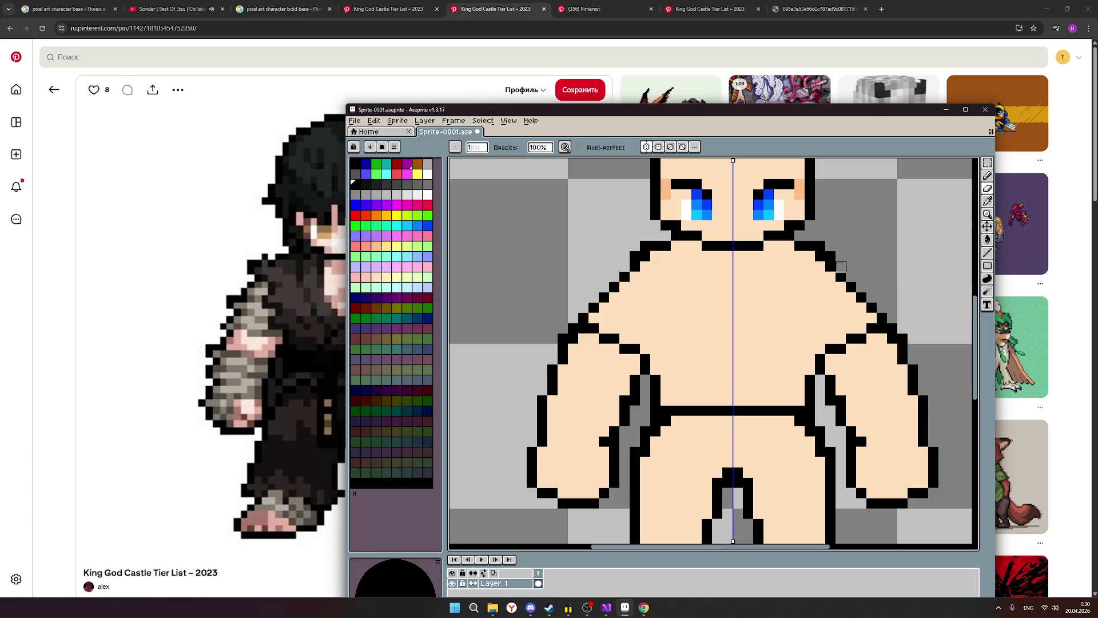
pyautogui.scroll(-2, 881, 253)
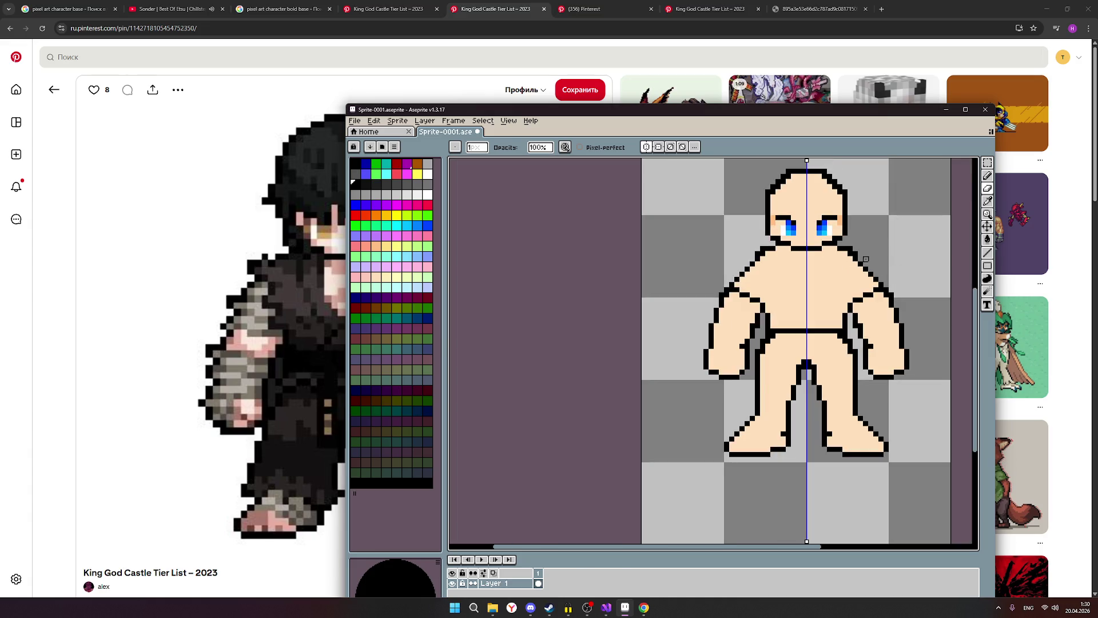
pyautogui.scroll(1, 875, 258)
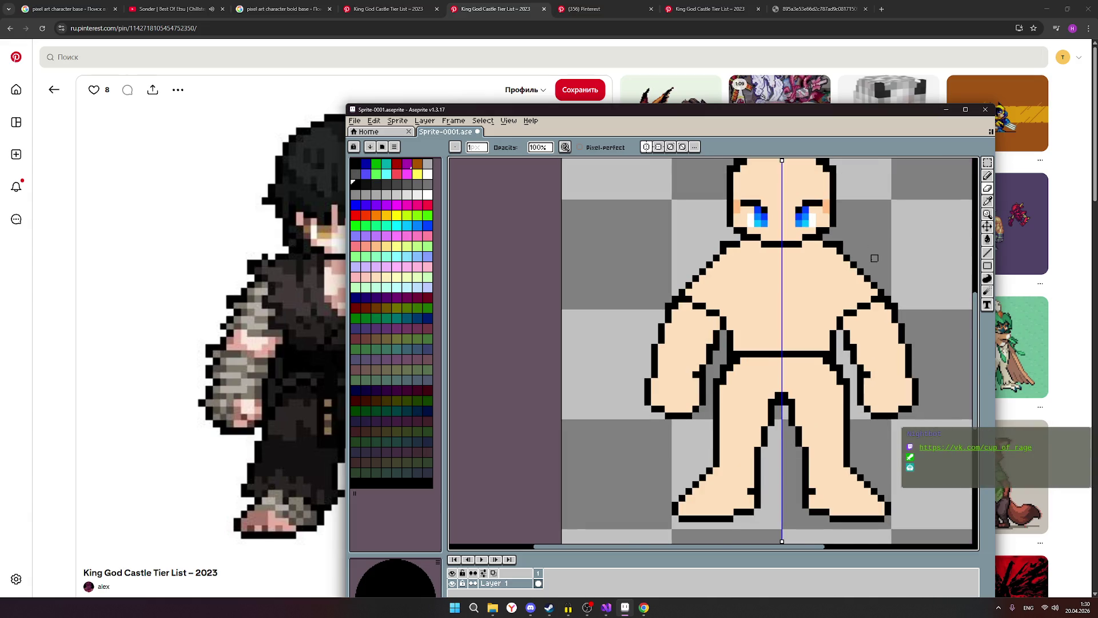
pyautogui.scroll(-1, 874, 258)
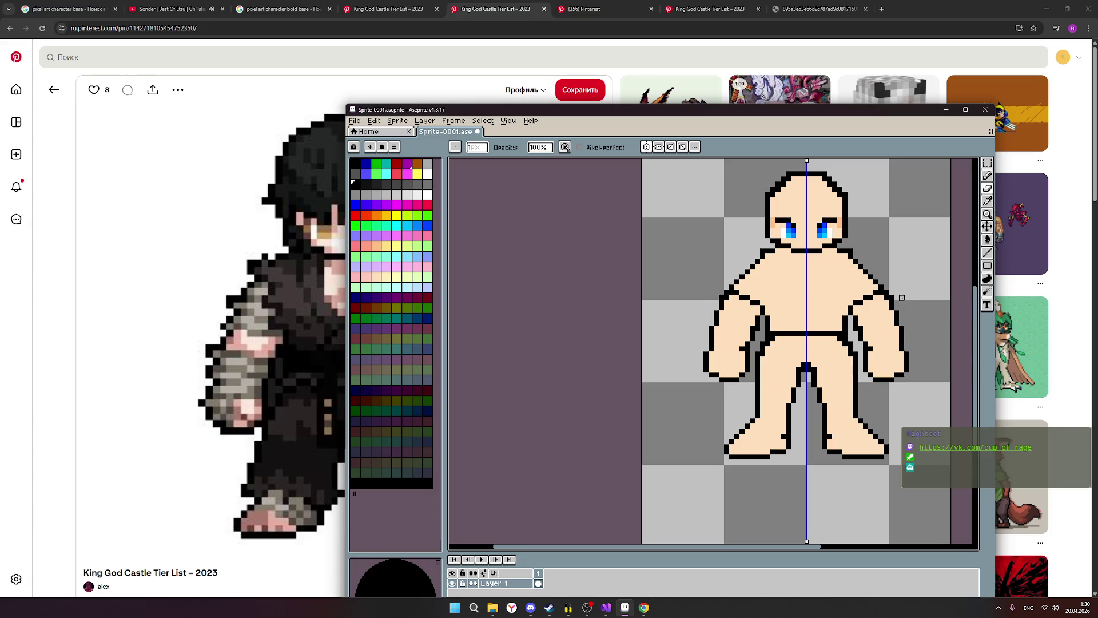
# Step: Check the sprite's bounds and edge distances with the Move tool (V), returning to Pencil (B)
pyautogui.press('v')
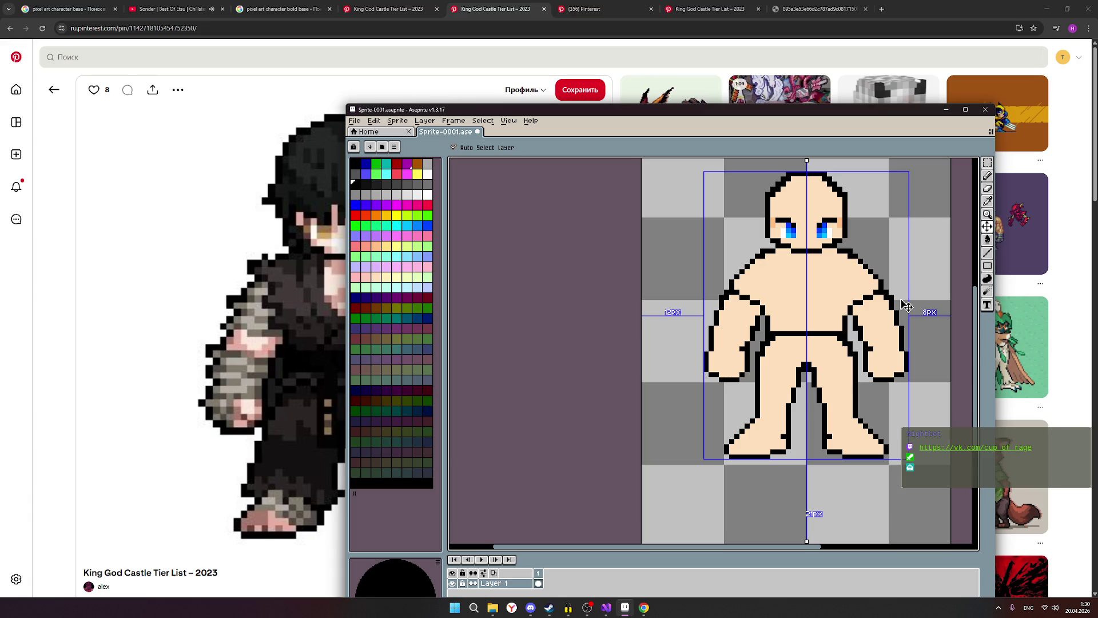
pyautogui.press('b')
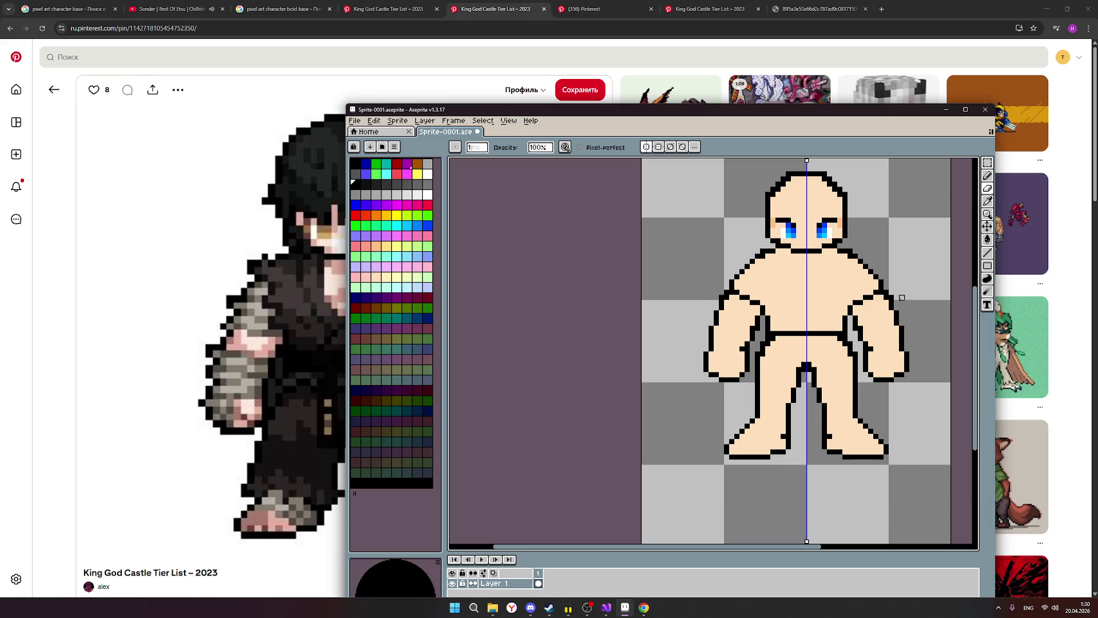
pyautogui.press('v')
pyautogui.press('b')
pyautogui.scroll(1, 883, 285)
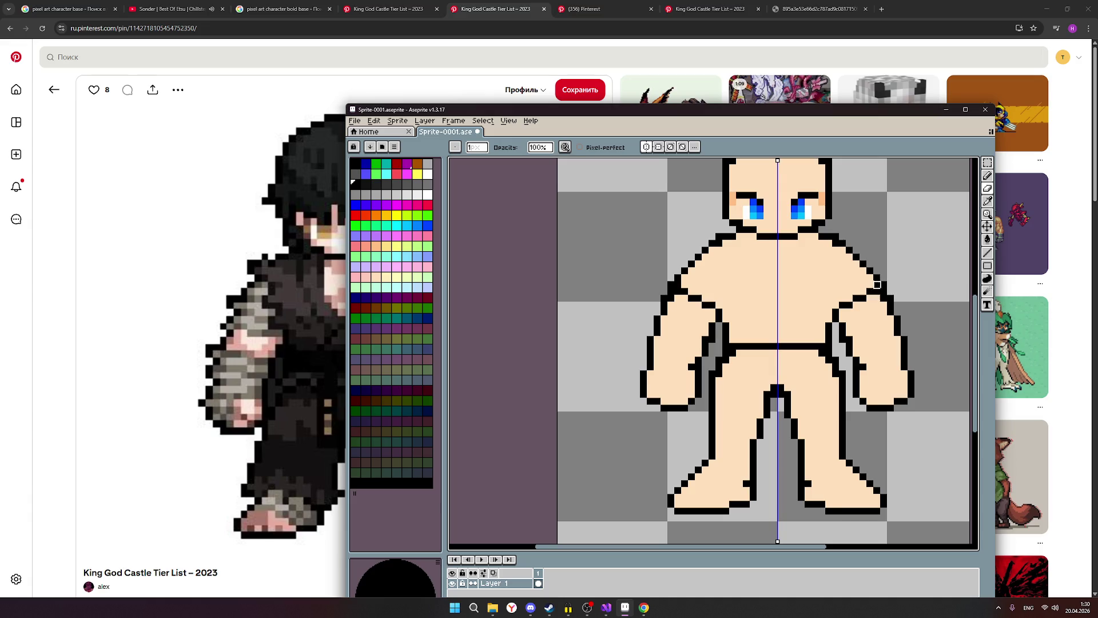
# Step: Add a black pixel at the right shoulder edge and fill an outline pixel with peach
pyautogui.click(880, 284)
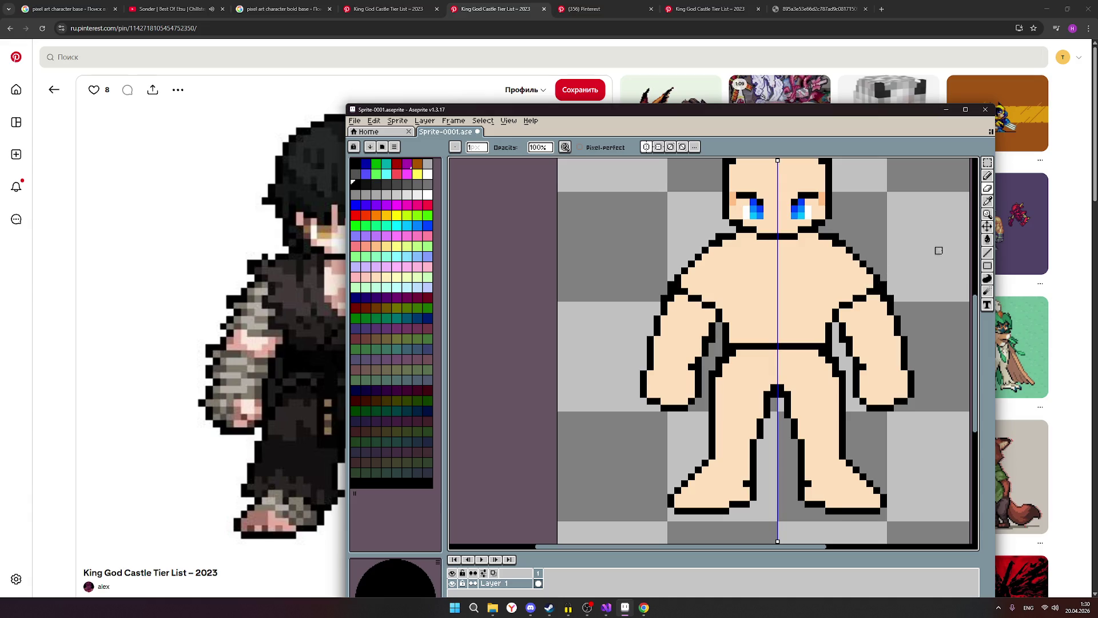
pyautogui.click(987, 175)
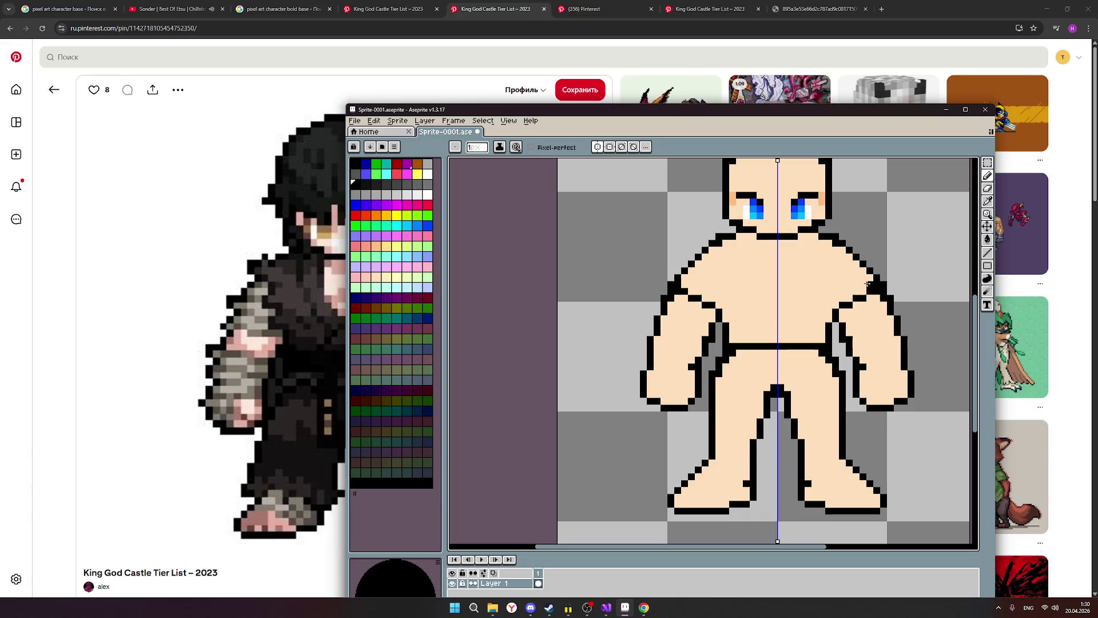
pyautogui.click(380, 279)
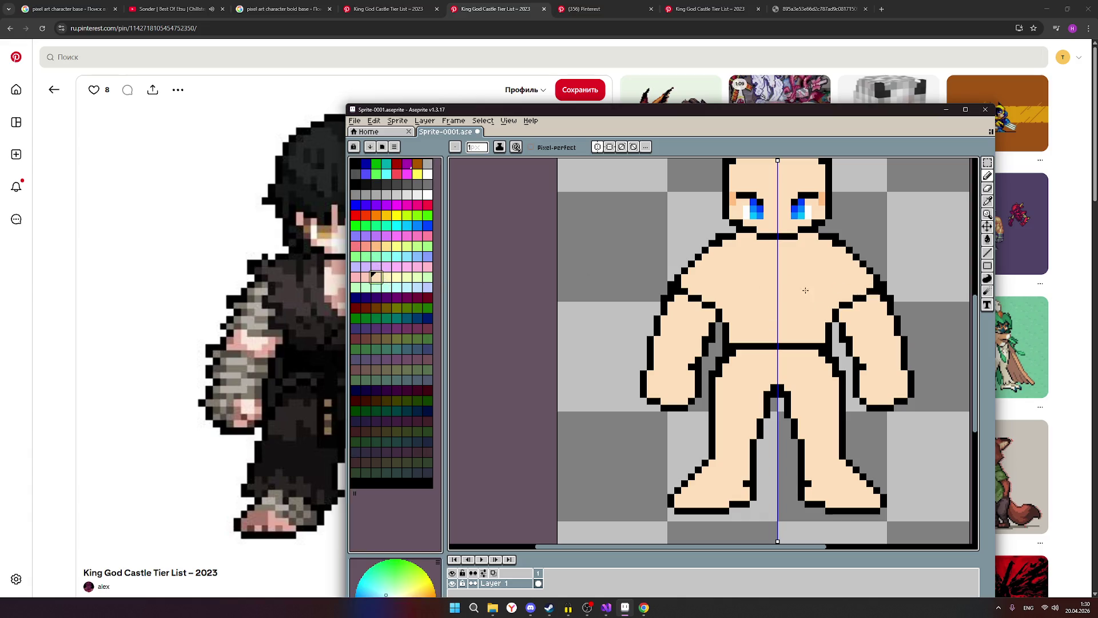
pyautogui.click(873, 283)
pyautogui.scroll(-1, 889, 338)
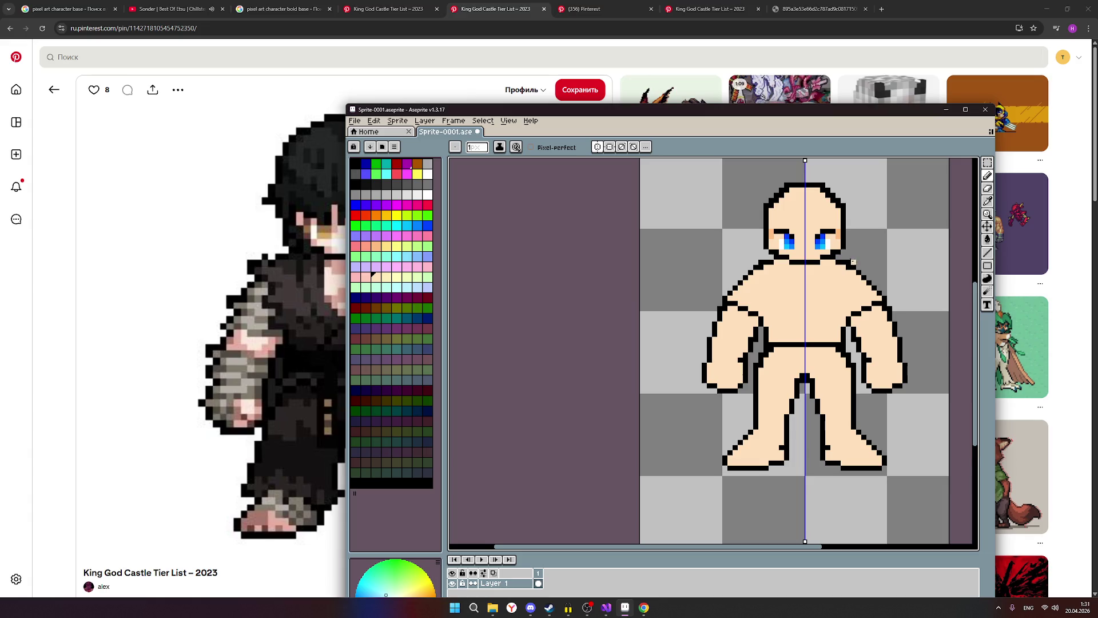
# Step: Zoom out to see the whole character sprite and open the File menu
pyautogui.scroll(-1, 837, 298)
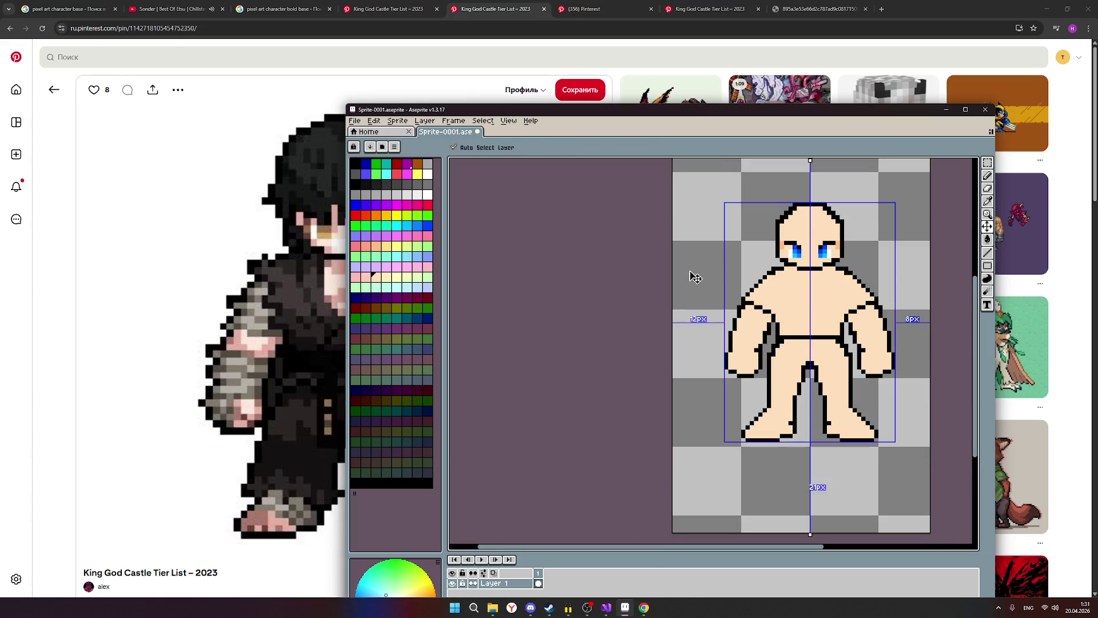
pyautogui.click(355, 121)
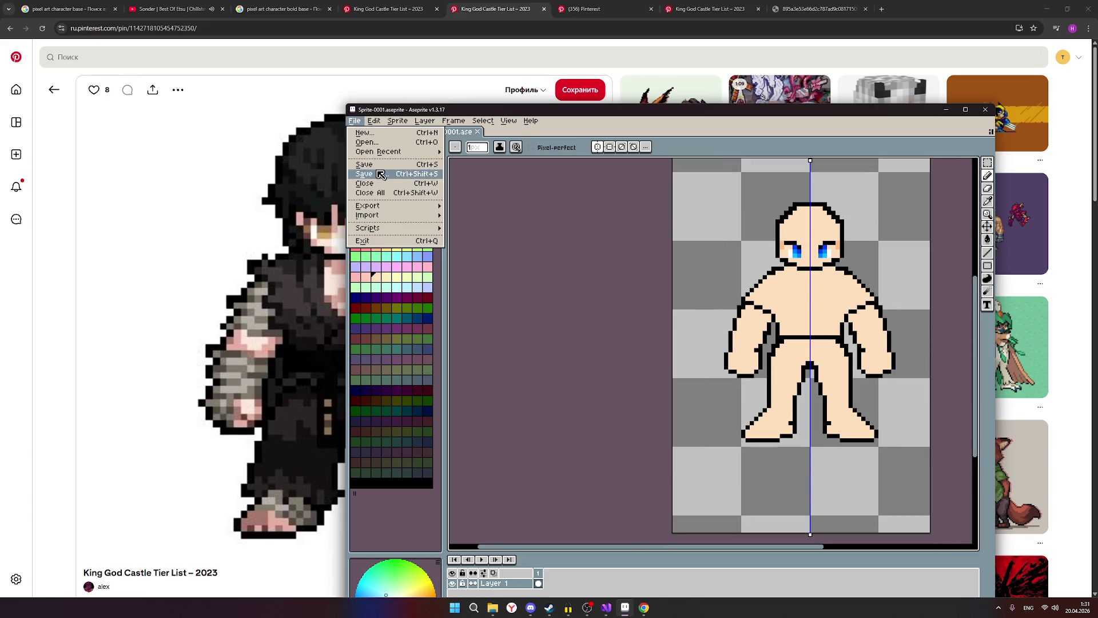